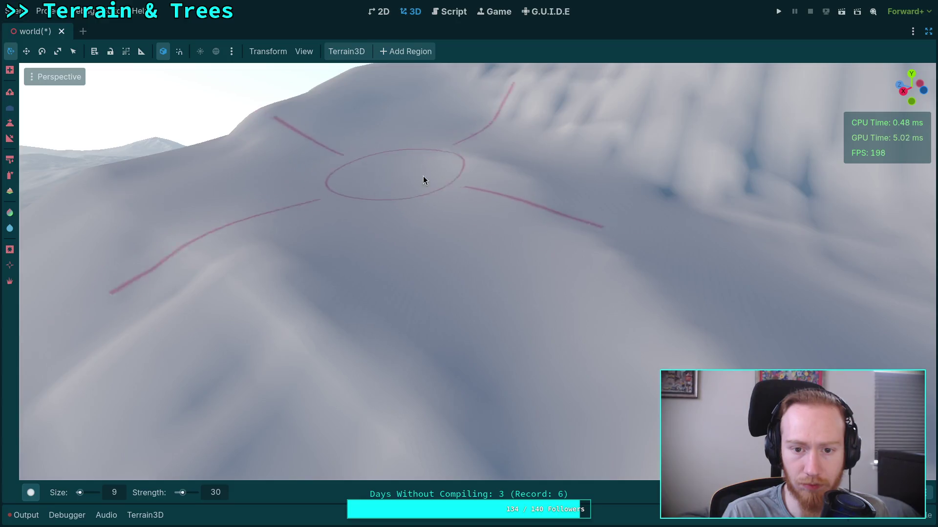
# Orbit and zoom the viewport around the grey snowy terrain to inspect its slopes
pyautogui.scroll(3, 695, 307)
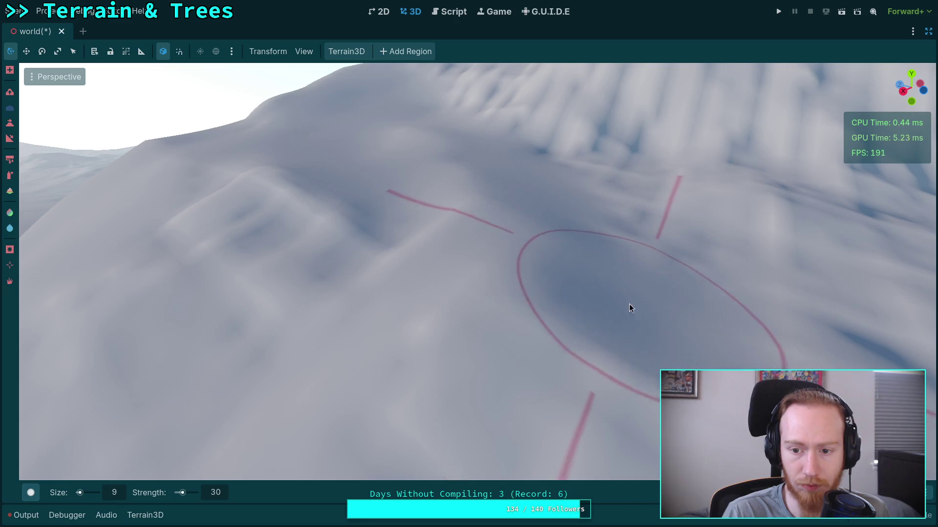
pyautogui.scroll(3, 554, 228)
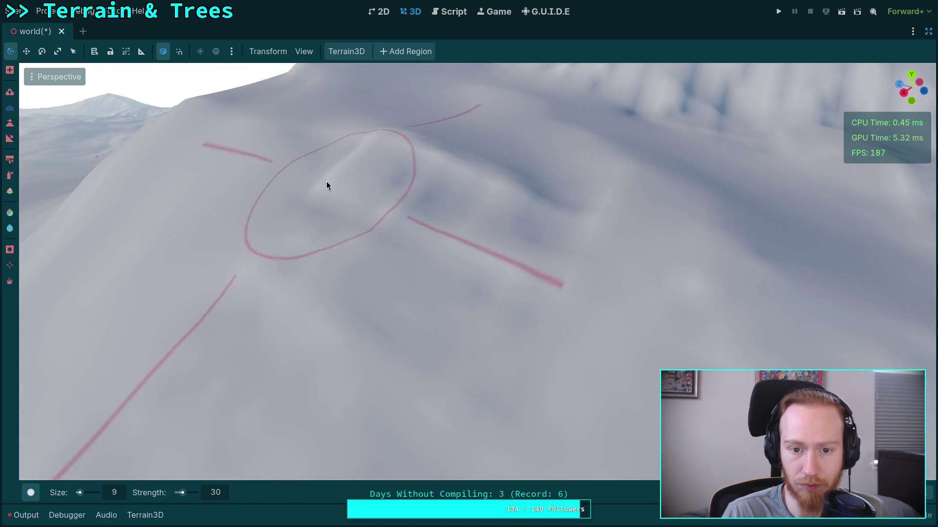
pyautogui.moveTo(510, 304)
pyautogui.mouseDown()
pyautogui.moveTo(413, 278)
pyautogui.moveTo(294, 273)
pyautogui.moveTo(458, 253)
pyautogui.mouseUp()
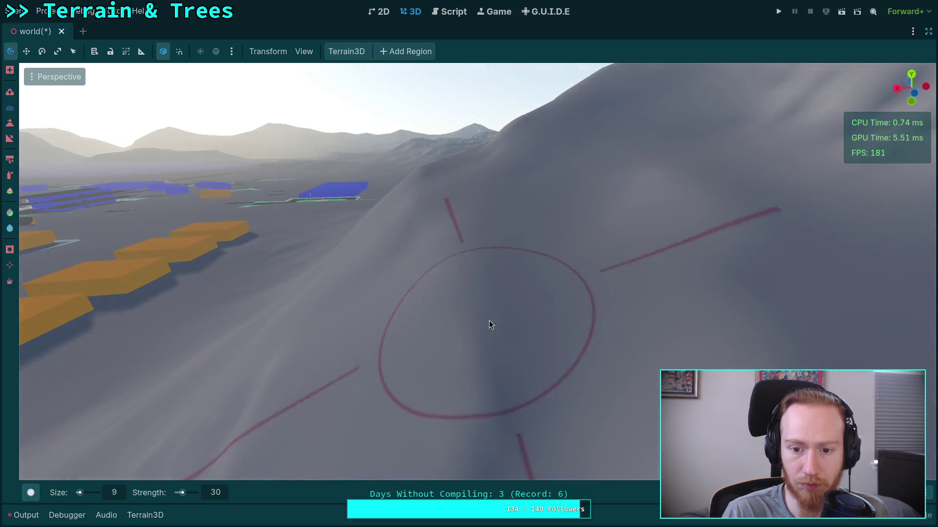
pyautogui.moveTo(493, 374); pyautogui.dragTo(502, 336)
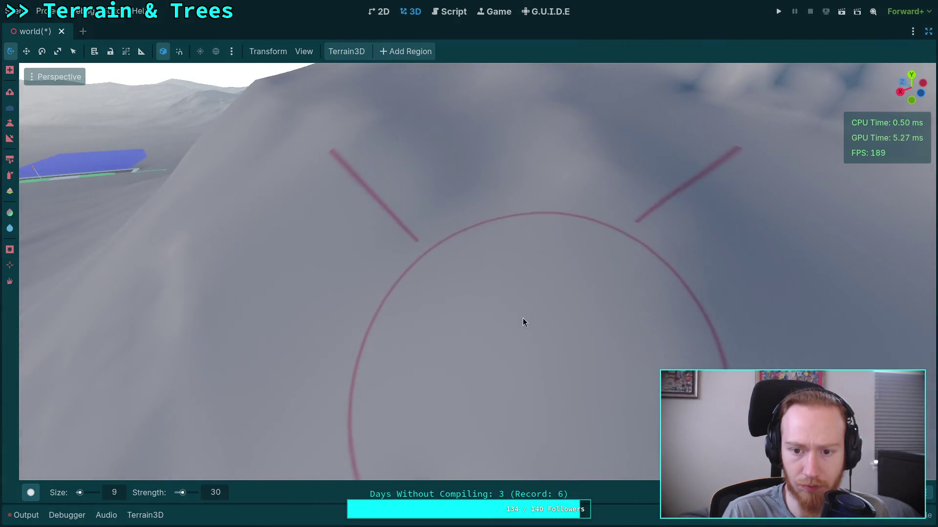
pyautogui.moveTo(577, 320); pyautogui.dragTo(361, 317)
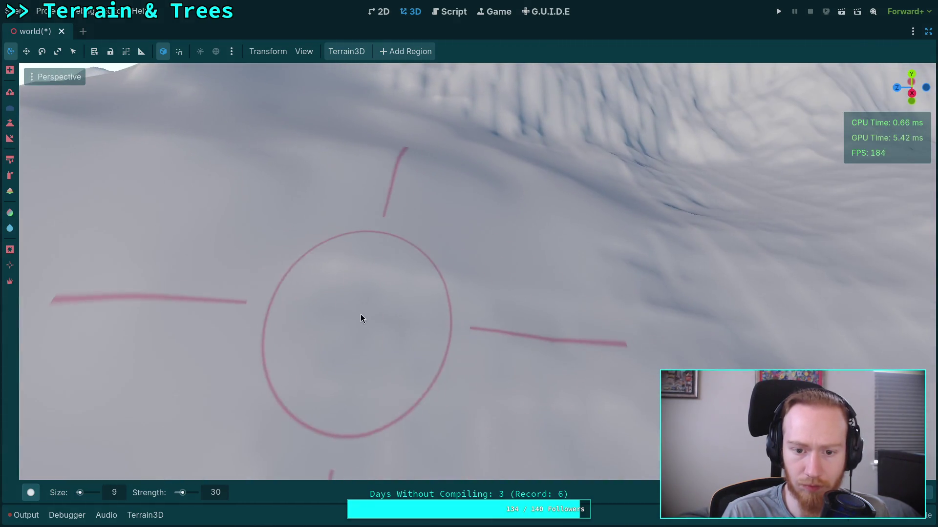
pyautogui.moveTo(511, 332)
pyautogui.mouseDown()
pyautogui.moveTo(459, 302)
pyautogui.moveTo(405, 248)
pyautogui.mouseUp()
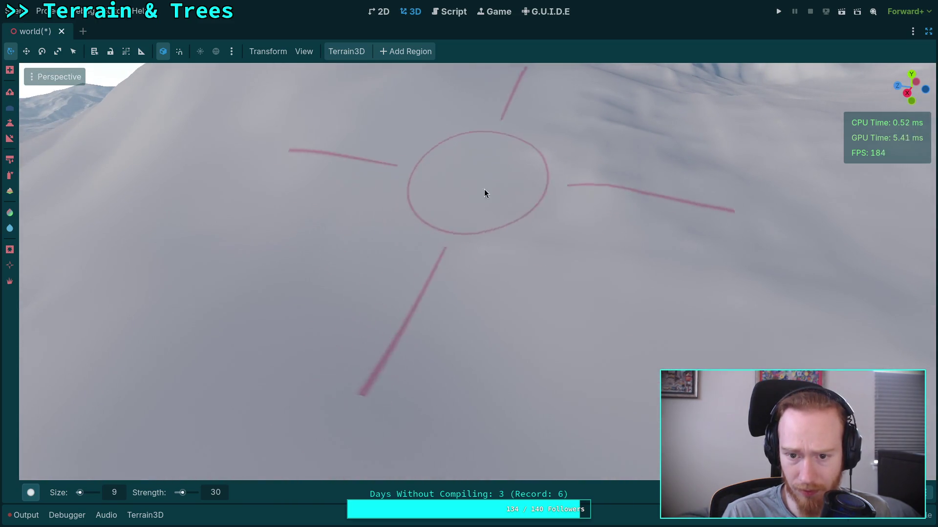
pyautogui.moveTo(624, 268)
pyautogui.mouseDown()
pyautogui.moveTo(577, 279)
pyautogui.moveTo(557, 259)
pyautogui.moveTo(557, 288)
pyautogui.moveTo(529, 284)
pyautogui.mouseUp()
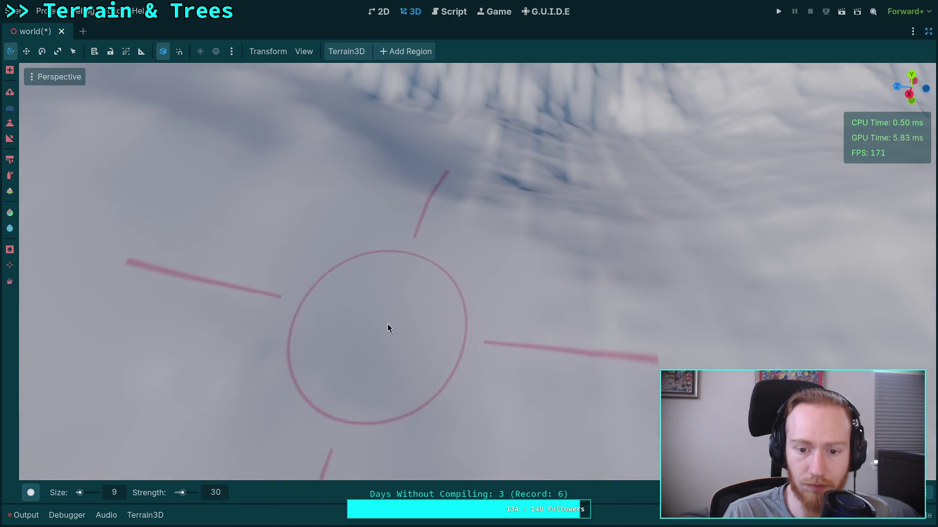
pyautogui.moveTo(388, 324)
pyautogui.mouseDown()
pyautogui.moveTo(388, 284)
pyautogui.moveTo(254, 373)
pyautogui.mouseUp()
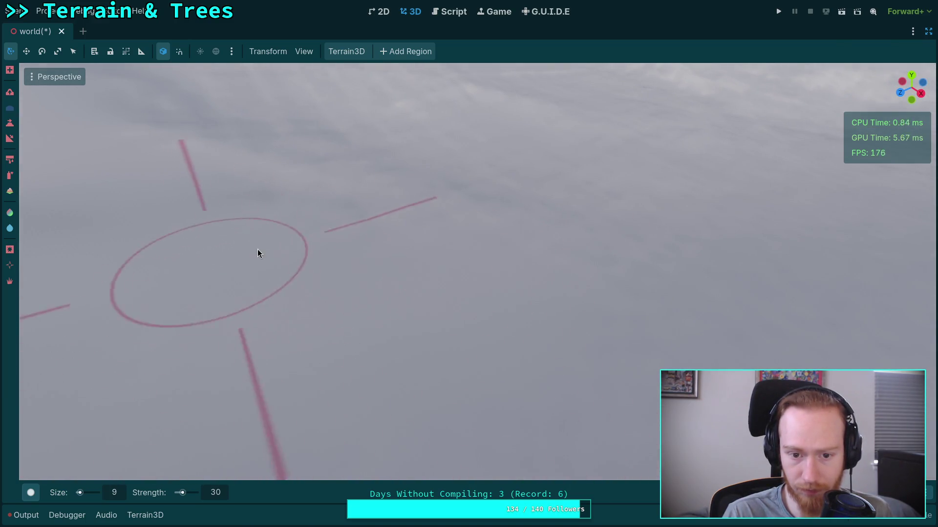
pyautogui.moveTo(250, 208); pyautogui.dragTo(345, 285)
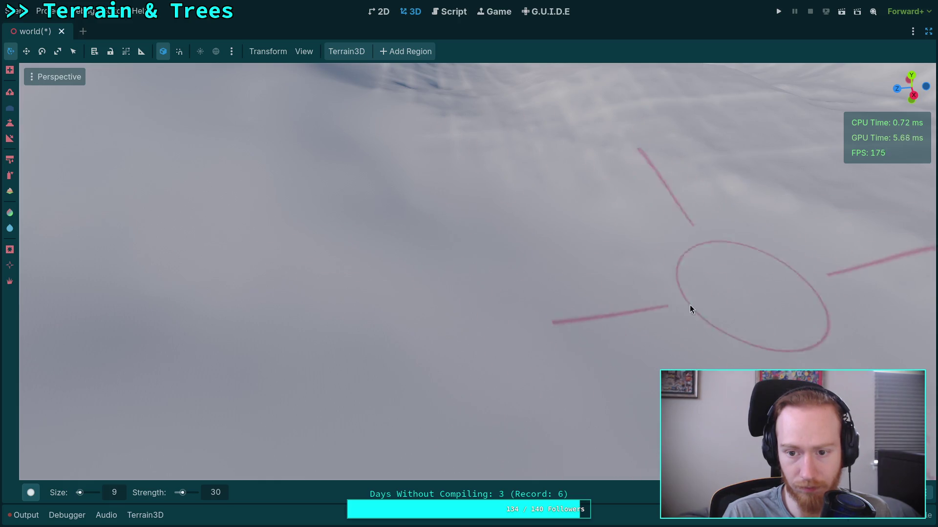
pyautogui.moveTo(469, 264)
pyautogui.mouseDown()
pyautogui.moveTo(502, 345)
pyautogui.moveTo(501, 273)
pyautogui.moveTo(502, 342)
pyautogui.mouseUp()
pyautogui.moveTo(338, 304); pyautogui.dragTo(337, 304)
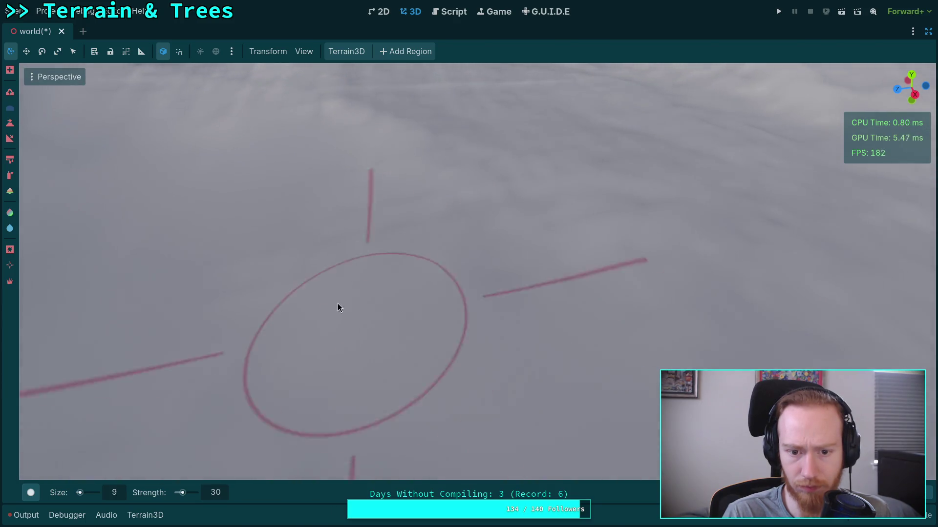
pyautogui.moveTo(565, 279); pyautogui.dragTo(542, 293)
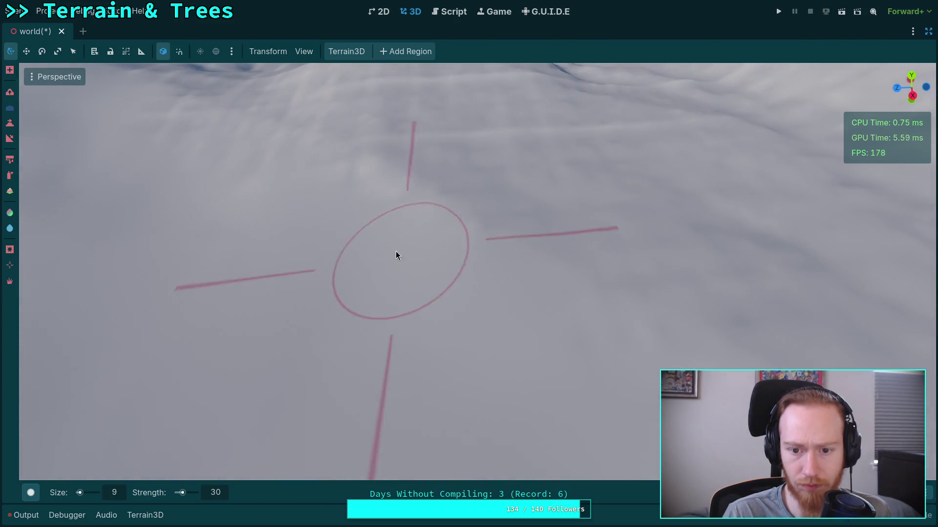
pyautogui.scroll(3, 262, 342)
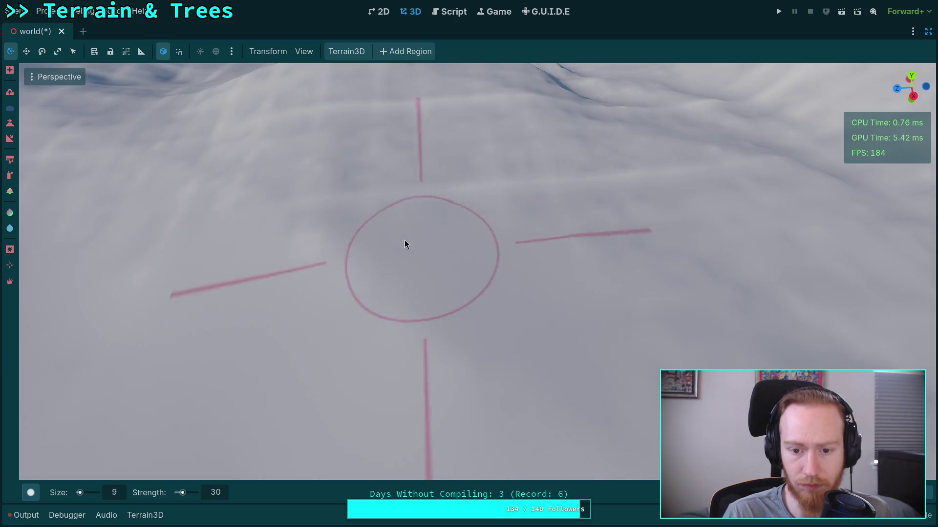
pyautogui.moveTo(402, 230); pyautogui.dragTo(369, 325)
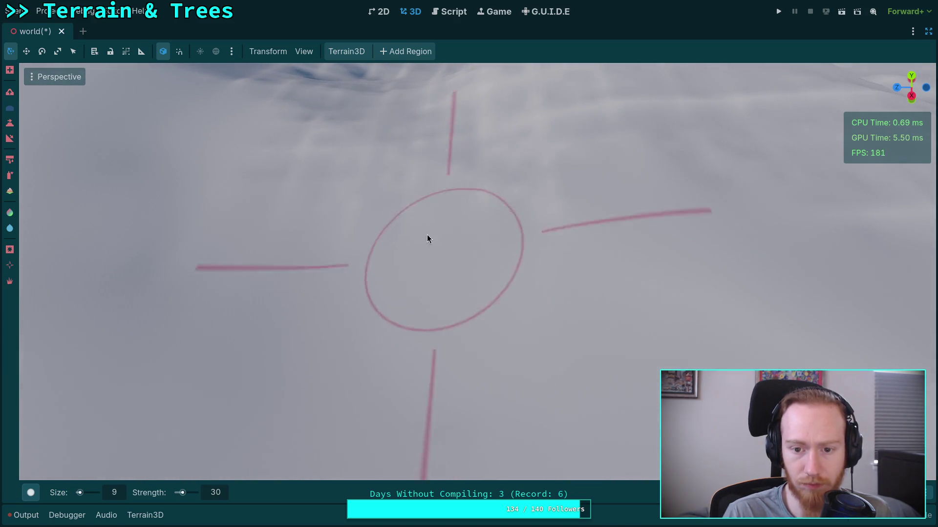
pyautogui.moveTo(325, 220); pyautogui.dragTo(398, 388)
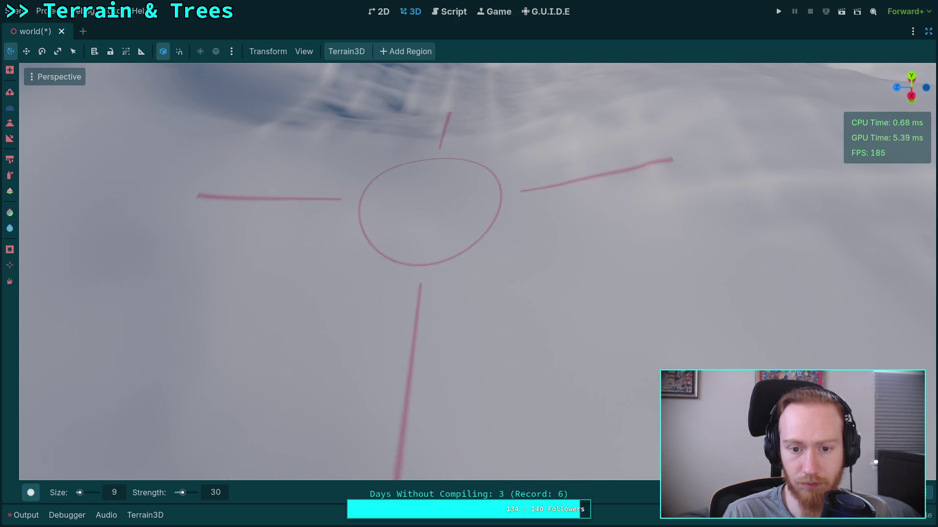
pyautogui.moveTo(430, 212); pyautogui.dragTo(431, 201)
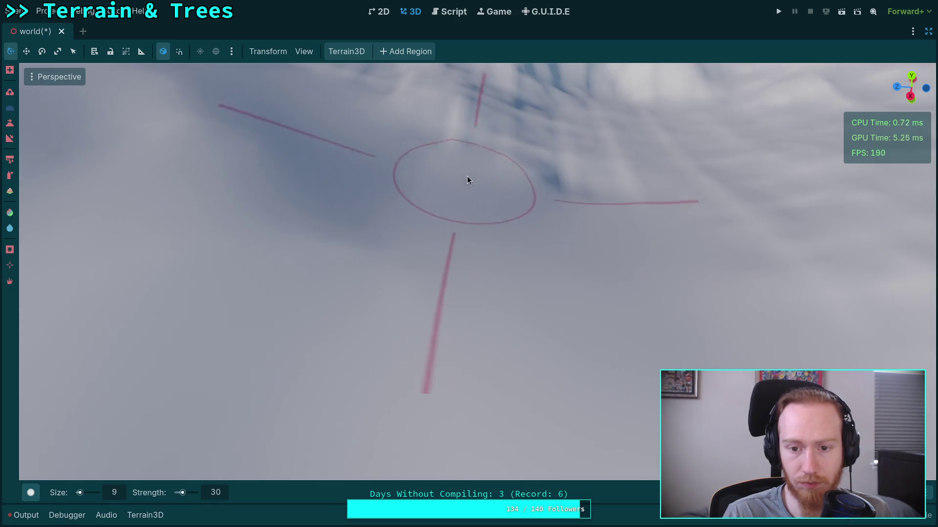
pyautogui.moveTo(788, 281); pyautogui.dragTo(251, 308)
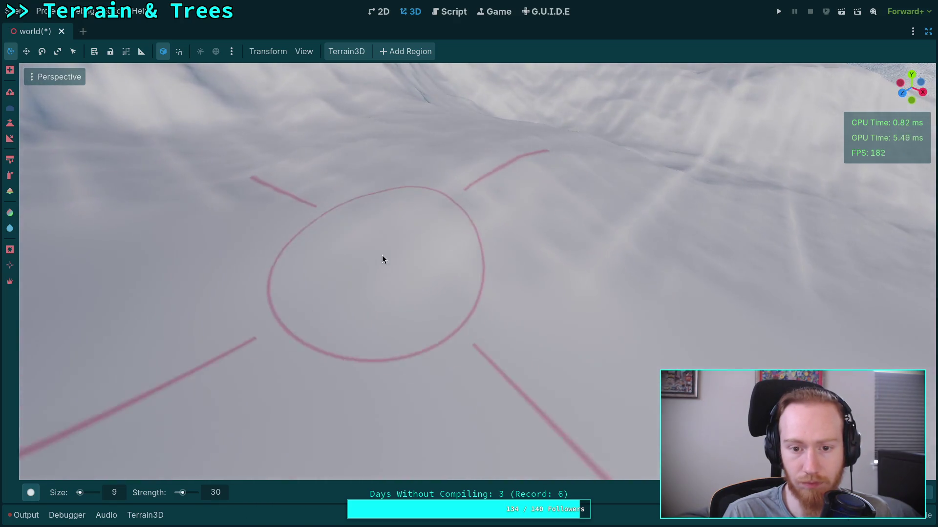
pyautogui.moveTo(619, 233)
pyautogui.mouseDown()
pyautogui.moveTo(533, 244)
pyautogui.moveTo(434, 230)
pyautogui.mouseUp()
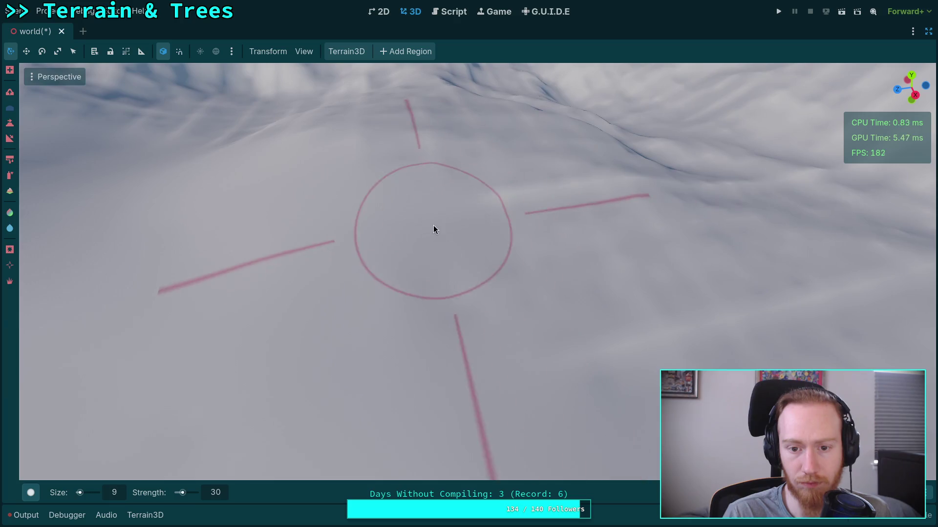
pyautogui.moveTo(422, 192)
pyautogui.mouseDown()
pyautogui.moveTo(440, 340)
pyautogui.moveTo(429, 227)
pyautogui.mouseUp()
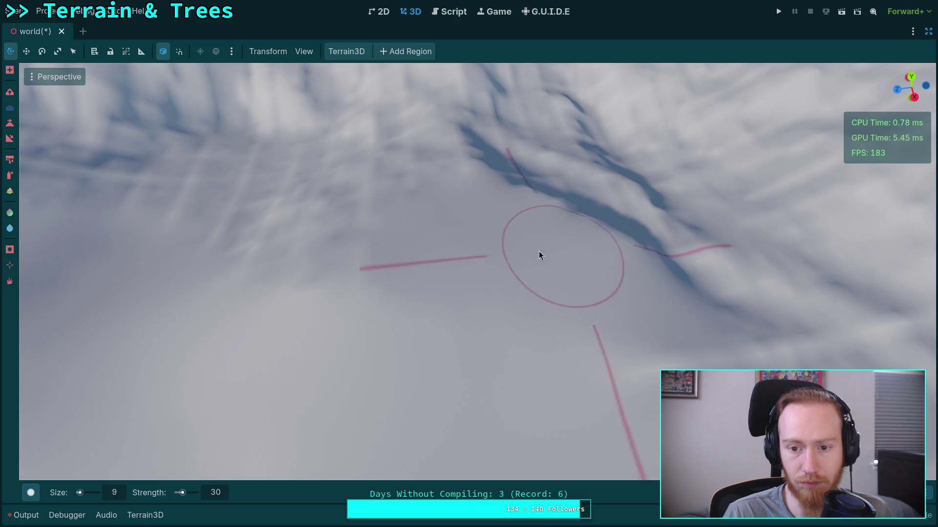
pyautogui.moveTo(268, 245)
pyautogui.mouseDown()
pyautogui.moveTo(273, 176)
pyautogui.moveTo(225, 186)
pyautogui.mouseUp()
pyautogui.moveTo(342, 205)
pyautogui.mouseDown()
pyautogui.moveTo(342, 244)
pyautogui.moveTo(342, 236)
pyautogui.mouseUp()
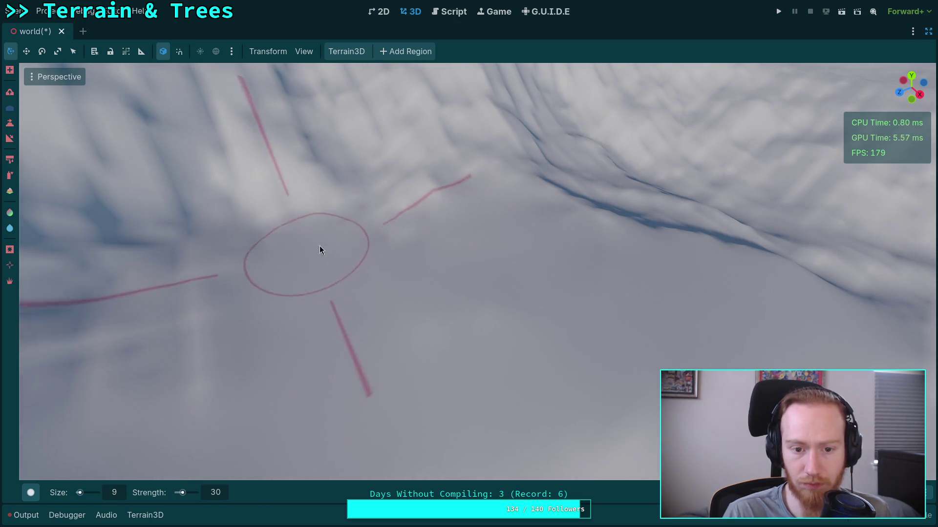
pyautogui.moveTo(319, 245)
pyautogui.mouseDown()
pyautogui.moveTo(460, 193)
pyautogui.moveTo(399, 214)
pyautogui.mouseUp()
pyautogui.moveTo(357, 329)
pyautogui.mouseDown()
pyautogui.moveTo(379, 249)
pyautogui.moveTo(284, 256)
pyautogui.mouseUp()
pyautogui.moveTo(417, 192)
pyautogui.mouseDown()
pyautogui.moveTo(449, 308)
pyautogui.moveTo(364, 247)
pyautogui.mouseUp()
pyautogui.moveTo(366, 302)
pyautogui.mouseDown()
pyautogui.moveTo(355, 185)
pyautogui.moveTo(493, 269)
pyautogui.moveTo(396, 267)
pyautogui.mouseUp()
pyautogui.moveTo(522, 291)
pyautogui.mouseDown()
pyautogui.moveTo(550, 306)
pyautogui.moveTo(494, 340)
pyautogui.moveTo(541, 208)
pyautogui.mouseUp()
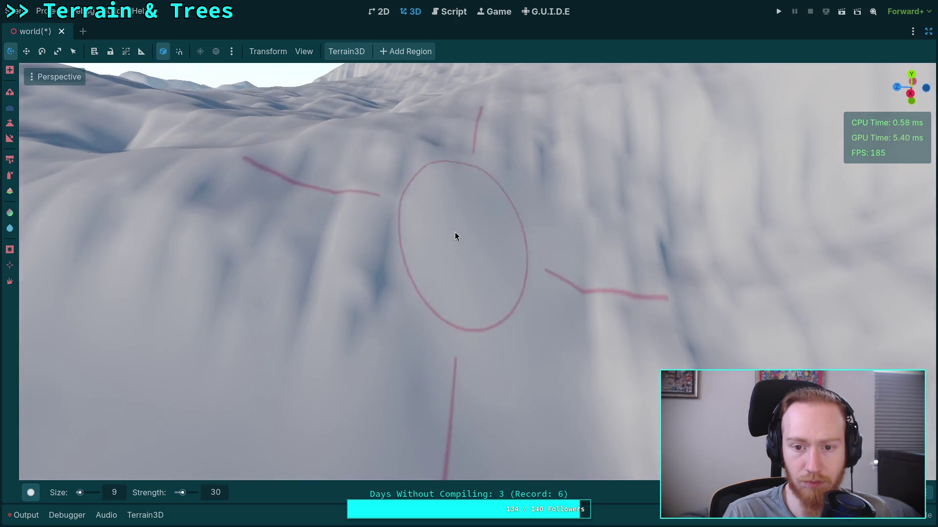
pyautogui.moveTo(455, 233)
pyautogui.mouseDown()
pyautogui.moveTo(314, 347)
pyautogui.moveTo(397, 314)
pyautogui.moveTo(421, 273)
pyautogui.mouseUp()
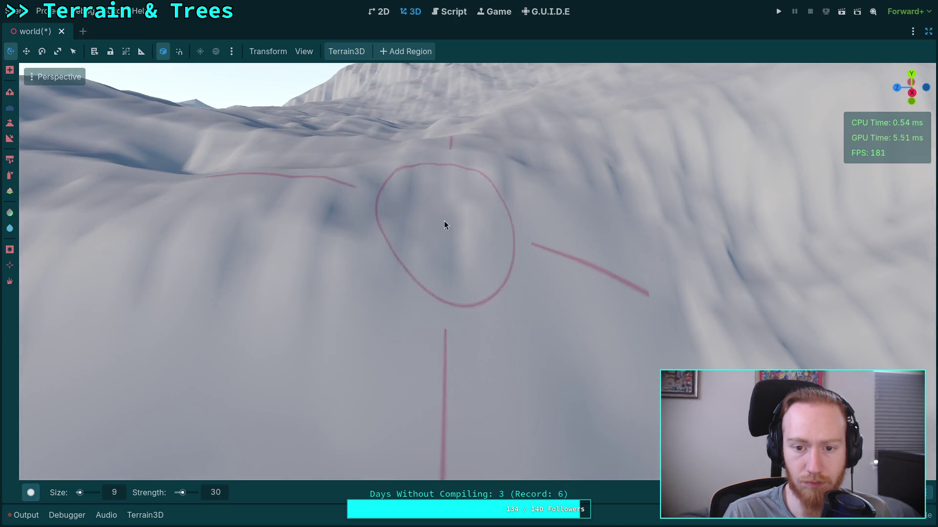
pyautogui.moveTo(397, 234)
pyautogui.mouseDown()
pyautogui.moveTo(210, 313)
pyautogui.moveTo(540, 313)
pyautogui.moveTo(400, 325)
pyautogui.moveTo(257, 216)
pyautogui.moveTo(435, 241)
pyautogui.moveTo(623, 244)
pyautogui.moveTo(291, 118)
pyautogui.moveTo(452, 320)
pyautogui.moveTo(450, 303)
pyautogui.moveTo(543, 350)
pyautogui.mouseUp()
pyautogui.moveTo(620, 382)
pyautogui.mouseDown()
pyautogui.moveTo(482, 349)
pyautogui.moveTo(423, 259)
pyautogui.moveTo(408, 213)
pyautogui.moveTo(467, 290)
pyautogui.moveTo(529, 290)
pyautogui.mouseUp()
pyautogui.moveTo(462, 215); pyautogui.dragTo(539, 270)
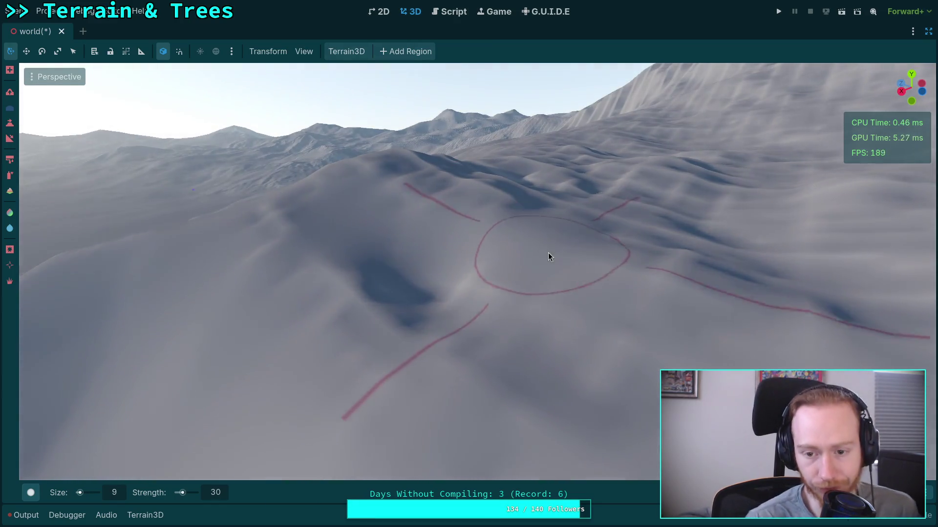
pyautogui.moveTo(618, 331); pyautogui.dragTo(293, 342)
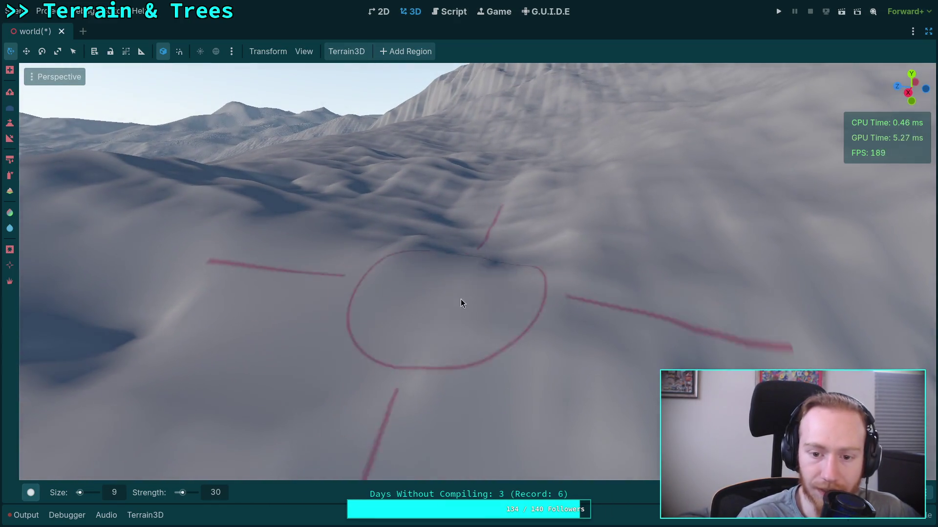
pyautogui.moveTo(419, 314)
pyautogui.mouseDown()
pyautogui.moveTo(372, 239)
pyautogui.moveTo(454, 239)
pyautogui.moveTo(456, 247)
pyautogui.moveTo(236, 289)
pyautogui.moveTo(555, 286)
pyautogui.moveTo(324, 287)
pyautogui.moveTo(379, 223)
pyautogui.mouseUp()
pyautogui.moveTo(299, 174)
pyautogui.mouseDown()
pyautogui.moveTo(464, 276)
pyautogui.moveTo(314, 200)
pyautogui.moveTo(331, 188)
pyautogui.moveTo(501, 229)
pyautogui.moveTo(474, 267)
pyautogui.mouseUp()
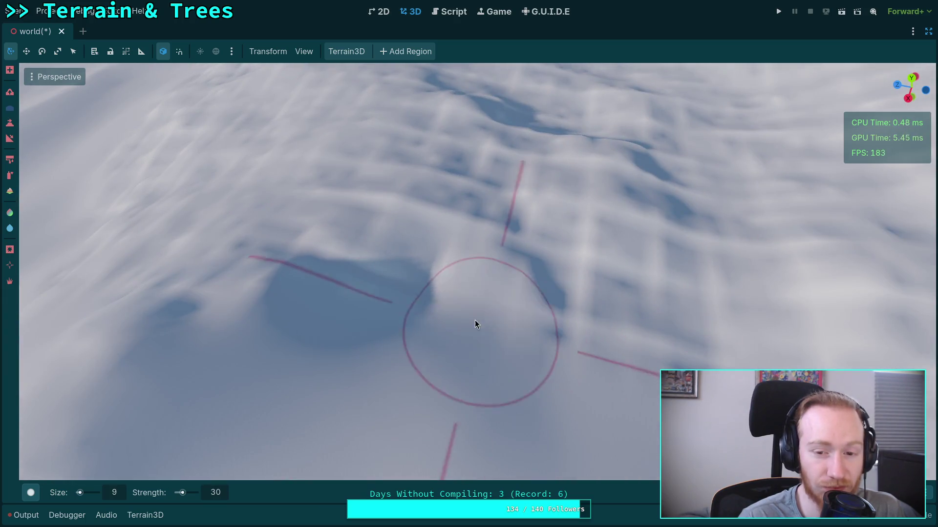
# Keep orbiting over the ridges toward the distant snowy hills and yellow buildings
pyautogui.moveTo(381, 276); pyautogui.dragTo(270, 267)
pyautogui.moveTo(202, 296); pyautogui.dragTo(251, 308)
pyautogui.moveTo(458, 336); pyautogui.dragTo(379, 335)
pyautogui.moveTo(415, 308); pyautogui.dragTo(430, 313)
pyautogui.moveTo(418, 359); pyautogui.dragTo(449, 340)
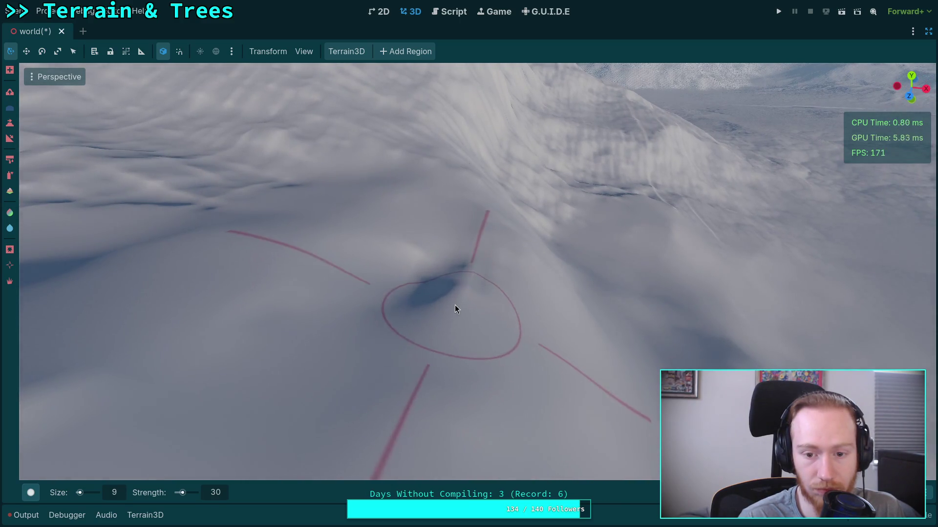
pyautogui.moveTo(455, 293); pyautogui.dragTo(468, 264)
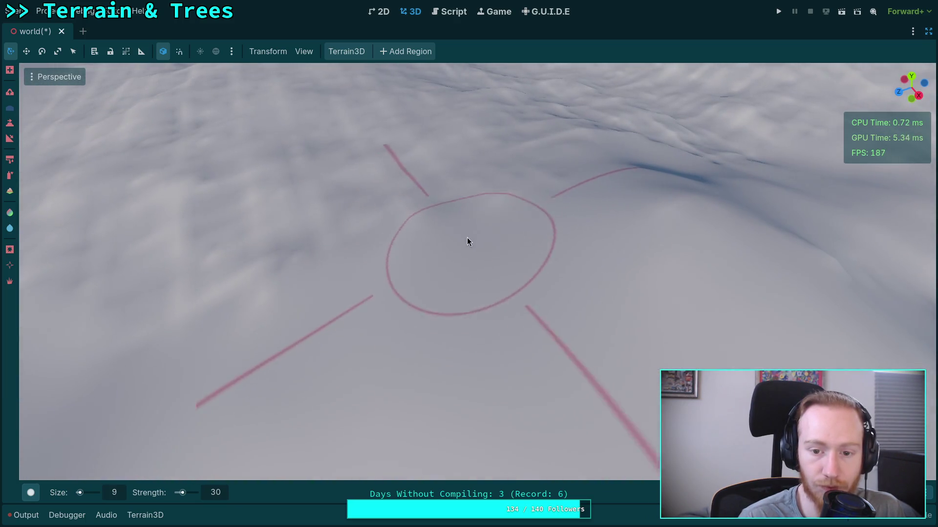
pyautogui.moveTo(211, 272)
pyautogui.mouseDown()
pyautogui.moveTo(431, 239)
pyautogui.moveTo(416, 263)
pyautogui.mouseUp()
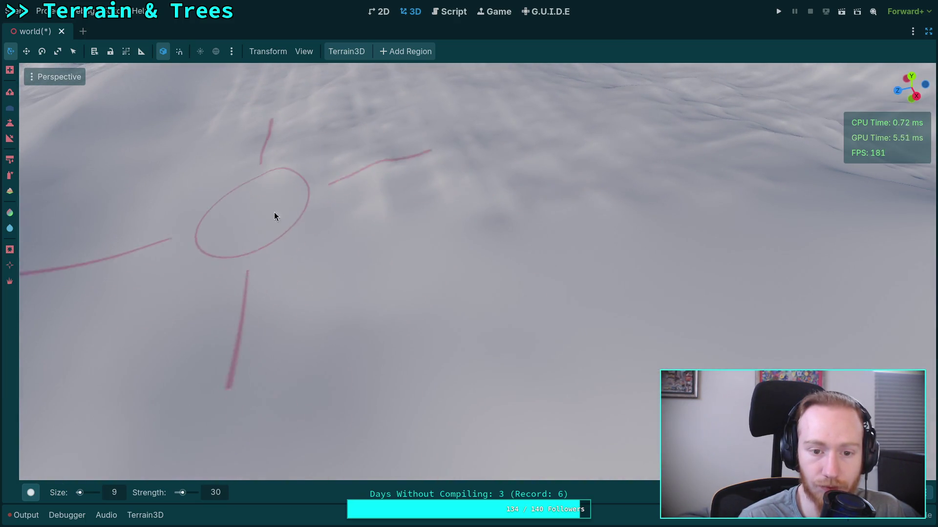
pyautogui.moveTo(505, 207); pyautogui.dragTo(469, 267)
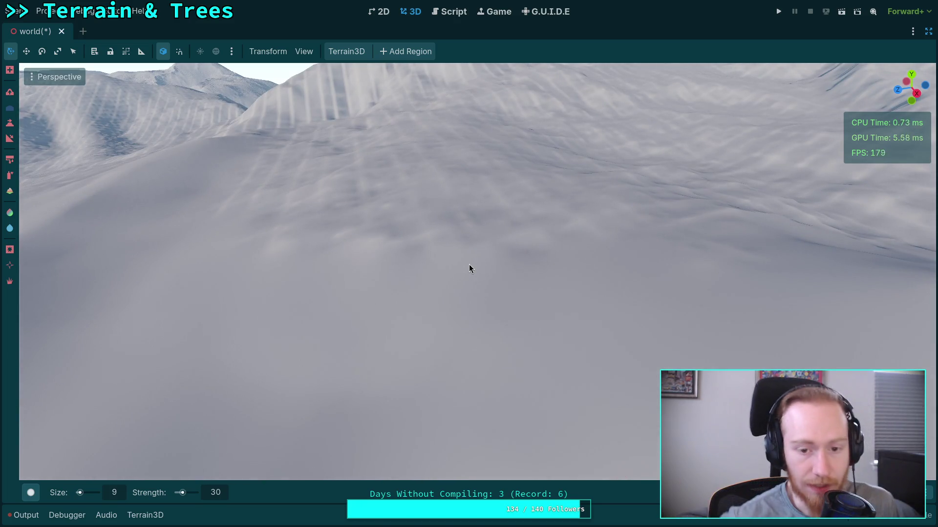
pyautogui.moveTo(467, 246)
pyautogui.mouseDown()
pyautogui.moveTo(564, 356)
pyautogui.moveTo(380, 252)
pyautogui.mouseUp()
pyautogui.moveTo(546, 226); pyautogui.dragTo(688, 217)
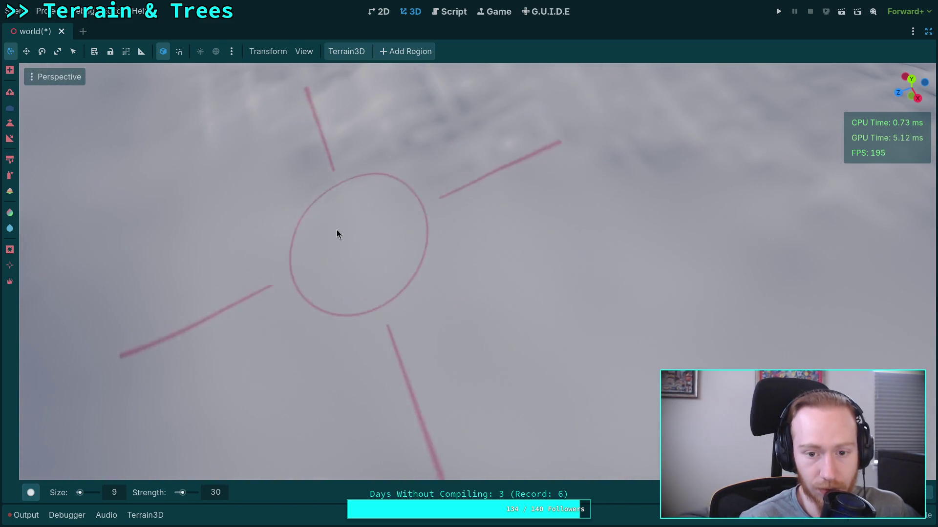
pyautogui.moveTo(507, 194); pyautogui.dragTo(531, 212)
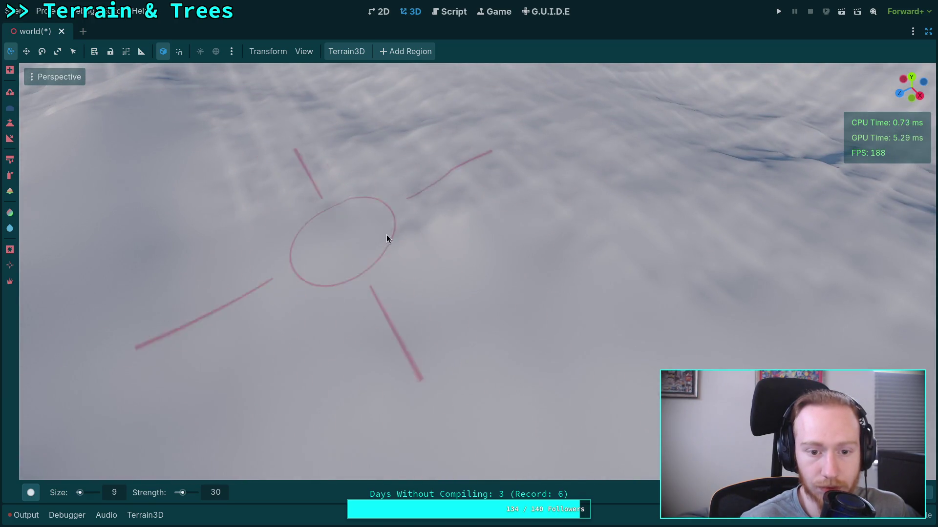
pyautogui.moveTo(626, 303); pyautogui.dragTo(444, 392)
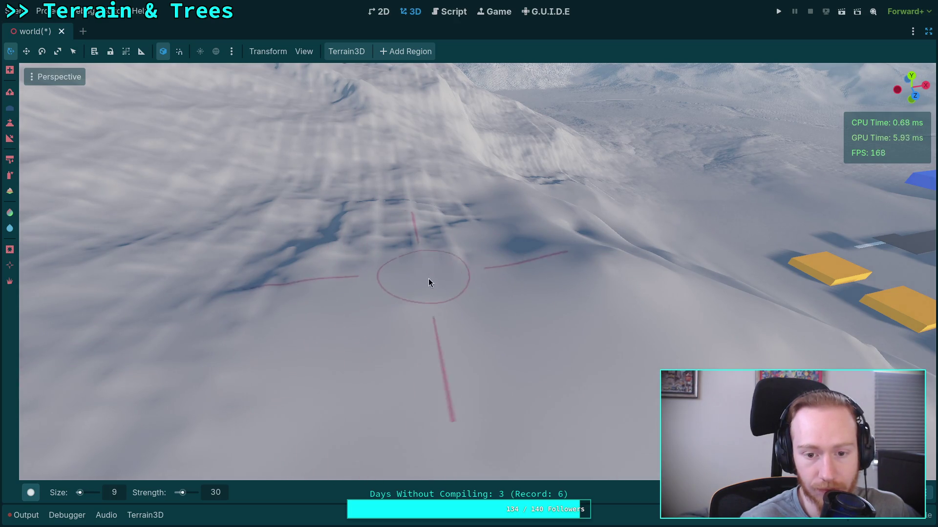
pyautogui.moveTo(428, 278); pyautogui.dragTo(490, 247)
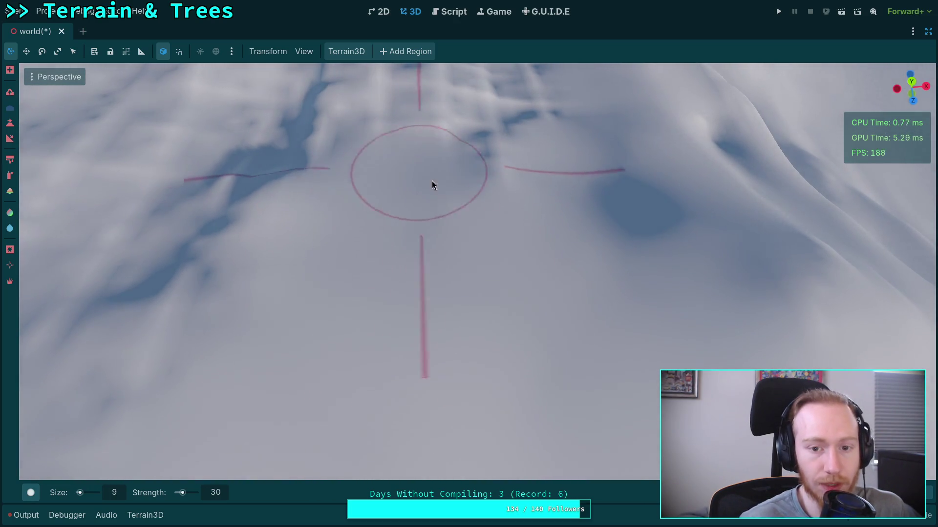
pyautogui.moveTo(431, 184)
pyautogui.mouseDown()
pyautogui.moveTo(352, 373)
pyautogui.moveTo(491, 163)
pyautogui.moveTo(423, 289)
pyautogui.moveTo(355, 288)
pyautogui.mouseUp()
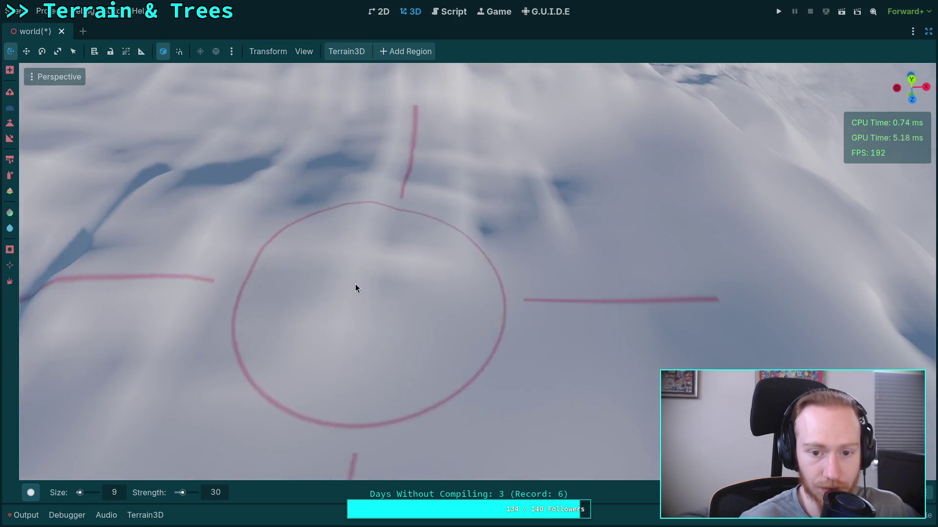
pyautogui.moveTo(421, 238)
pyautogui.mouseDown()
pyautogui.moveTo(211, 232)
pyautogui.moveTo(324, 188)
pyautogui.moveTo(310, 188)
pyautogui.moveTo(564, 269)
pyautogui.moveTo(561, 326)
pyautogui.moveTo(235, 259)
pyautogui.moveTo(171, 415)
pyautogui.moveTo(392, 200)
pyautogui.moveTo(369, 220)
pyautogui.moveTo(427, 247)
pyautogui.moveTo(352, 258)
pyautogui.moveTo(458, 304)
pyautogui.moveTo(505, 269)
pyautogui.moveTo(462, 273)
pyautogui.moveTo(465, 292)
pyautogui.moveTo(431, 274)
pyautogui.moveTo(383, 272)
pyautogui.mouseUp()
pyautogui.moveTo(510, 301)
pyautogui.mouseDown()
pyautogui.moveTo(415, 390)
pyautogui.moveTo(404, 305)
pyautogui.moveTo(565, 302)
pyautogui.moveTo(543, 311)
pyautogui.moveTo(398, 268)
pyautogui.moveTo(411, 279)
pyautogui.moveTo(366, 276)
pyautogui.moveTo(424, 374)
pyautogui.moveTo(552, 410)
pyautogui.moveTo(274, 334)
pyautogui.moveTo(477, 304)
pyautogui.moveTo(413, 311)
pyautogui.moveTo(383, 335)
pyautogui.moveTo(482, 347)
pyautogui.moveTo(479, 271)
pyautogui.moveTo(405, 399)
pyautogui.mouseUp()
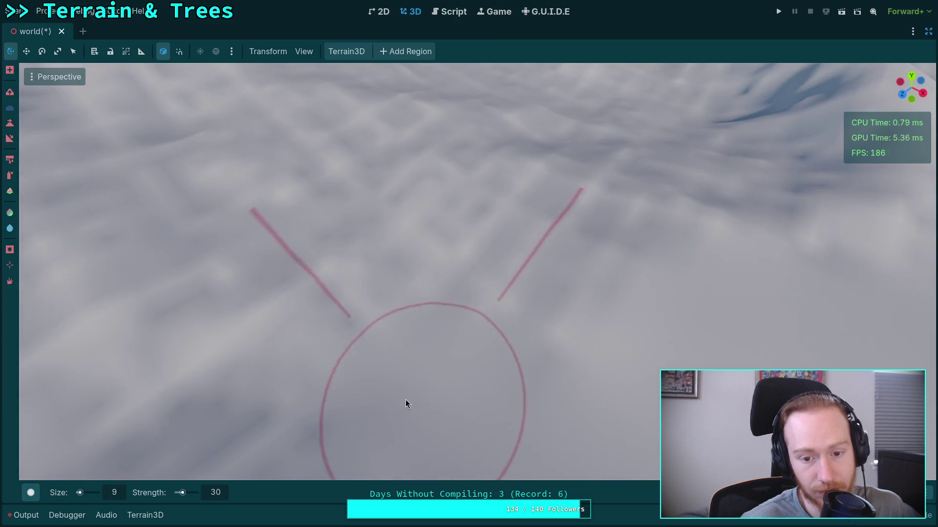
pyautogui.moveTo(544, 324)
pyautogui.mouseDown()
pyautogui.moveTo(344, 288)
pyautogui.moveTo(433, 278)
pyautogui.moveTo(331, 255)
pyautogui.moveTo(276, 211)
pyautogui.moveTo(488, 250)
pyautogui.moveTo(426, 257)
pyautogui.moveTo(552, 205)
pyautogui.moveTo(437, 282)
pyautogui.moveTo(337, 197)
pyautogui.moveTo(398, 287)
pyautogui.moveTo(330, 187)
pyautogui.moveTo(369, 180)
pyautogui.moveTo(474, 216)
pyautogui.moveTo(536, 256)
pyautogui.moveTo(502, 253)
pyautogui.moveTo(548, 335)
pyautogui.mouseUp()
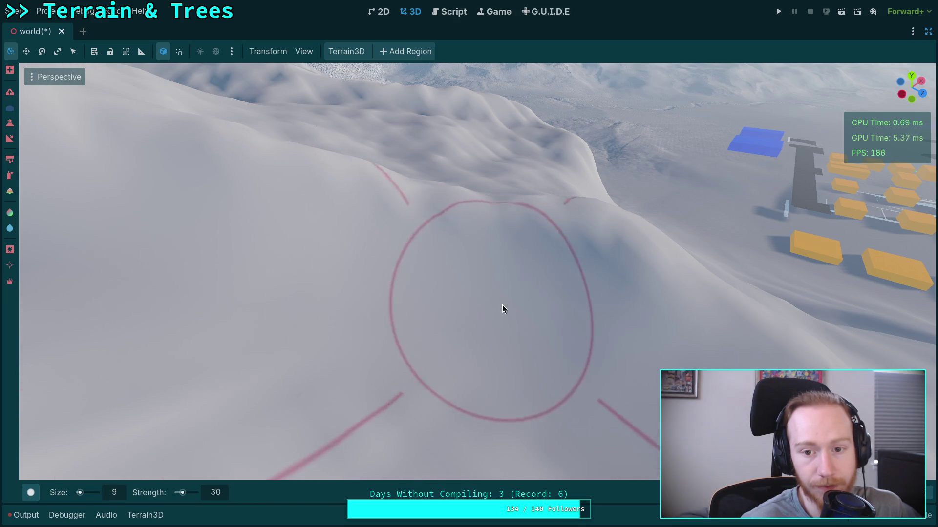
pyautogui.moveTo(469, 293)
pyautogui.mouseDown()
pyautogui.moveTo(395, 305)
pyautogui.moveTo(371, 273)
pyautogui.moveTo(322, 259)
pyautogui.moveTo(440, 279)
pyautogui.moveTo(489, 311)
pyautogui.mouseUp()
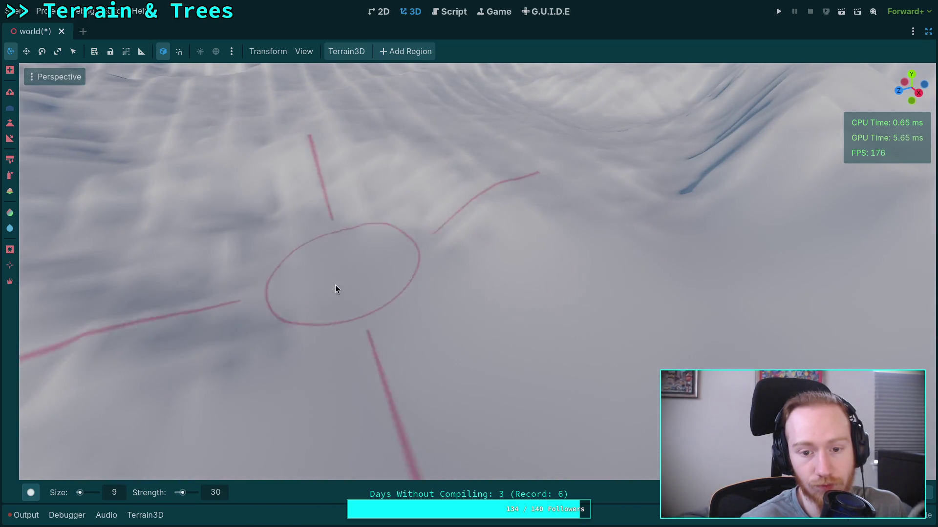
pyautogui.moveTo(335, 285); pyautogui.dragTo(347, 323)
pyautogui.moveTo(526, 290)
pyautogui.mouseDown()
pyautogui.moveTo(491, 225)
pyautogui.moveTo(418, 189)
pyautogui.moveTo(467, 189)
pyautogui.moveTo(418, 188)
pyautogui.mouseUp()
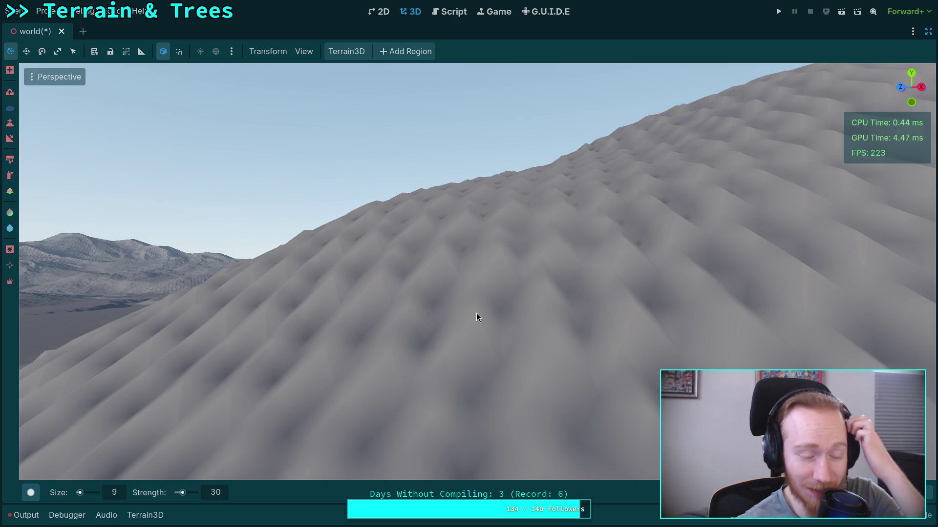
pyautogui.moveTo(477, 313)
pyautogui.mouseDown()
pyautogui.moveTo(435, 315)
pyautogui.moveTo(438, 306)
pyautogui.moveTo(483, 306)
pyautogui.mouseUp()
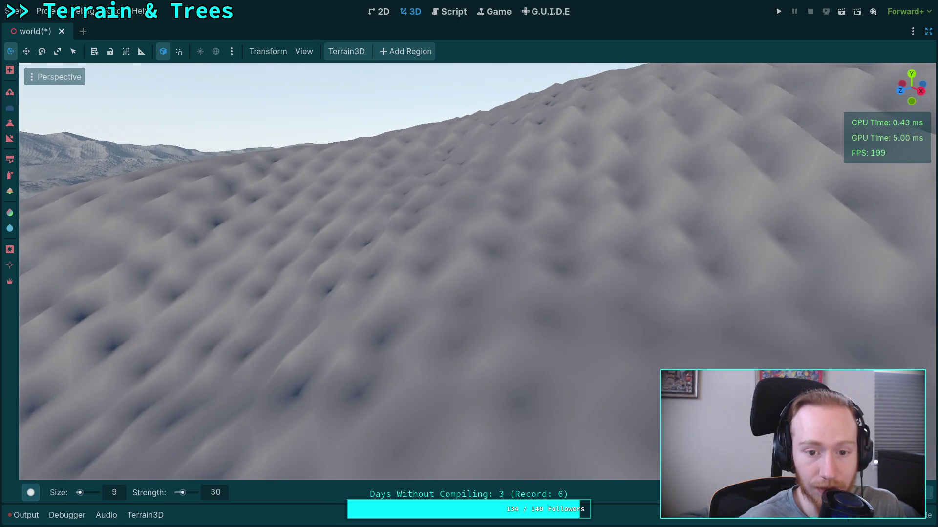
pyautogui.scroll(-5, 470, 274)
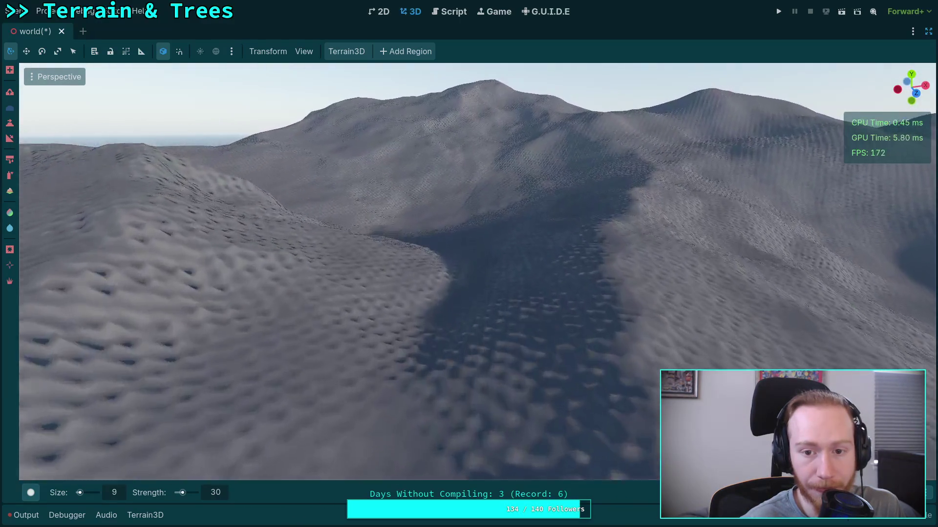
pyautogui.scroll(-5, 469, 273)
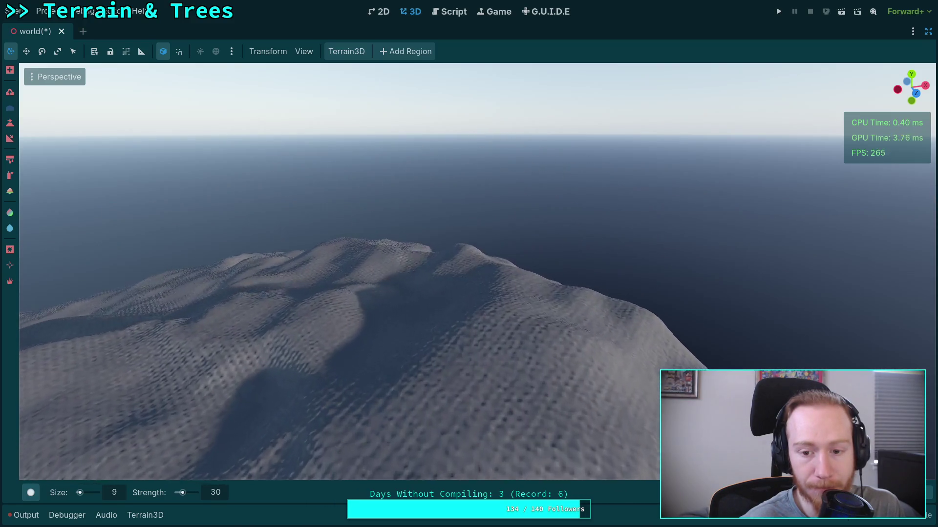
pyautogui.scroll(3, 469, 273)
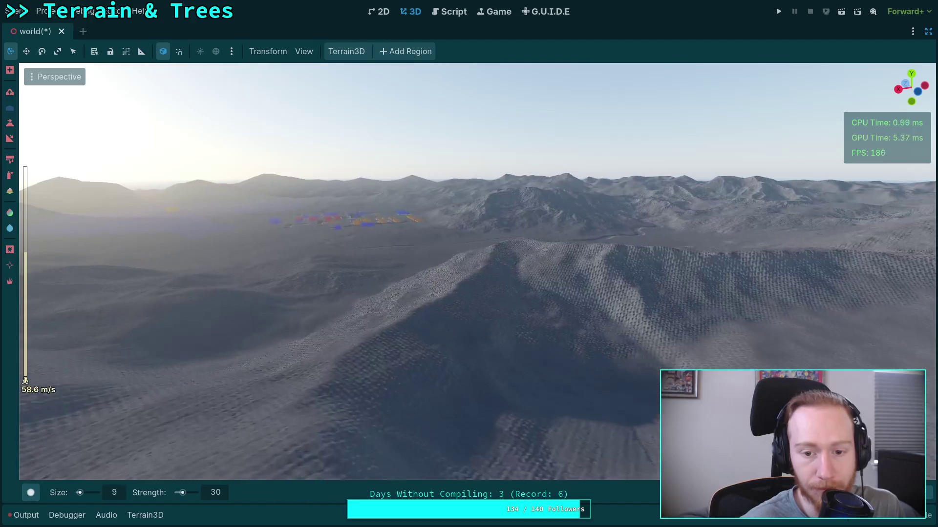
# Fly with WASD toward the coloured town buildings, the lake and the mountain peak
pyautogui.press('w')
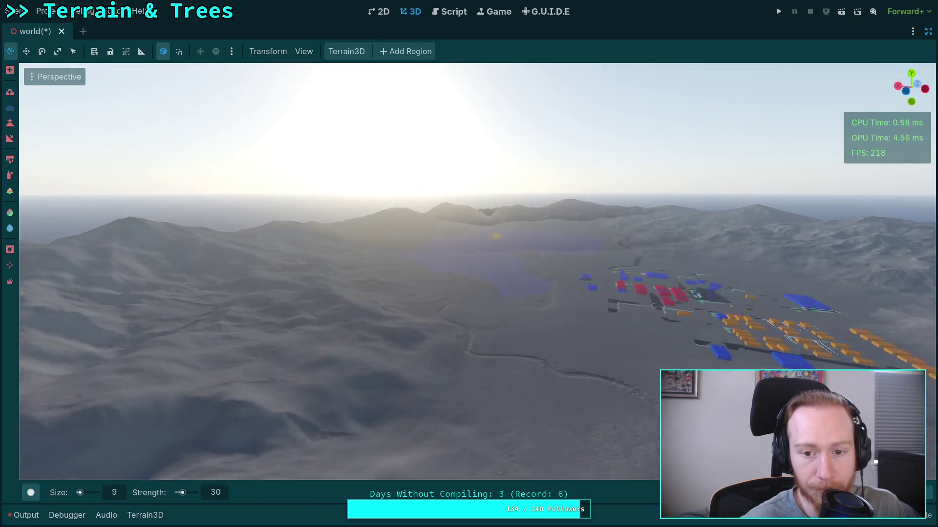
pyautogui.press('w')
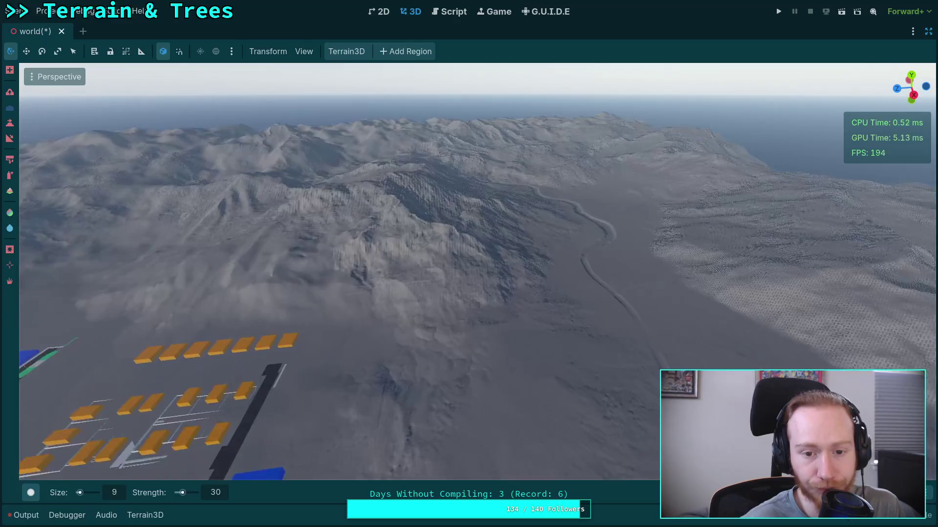
pyautogui.press('w')
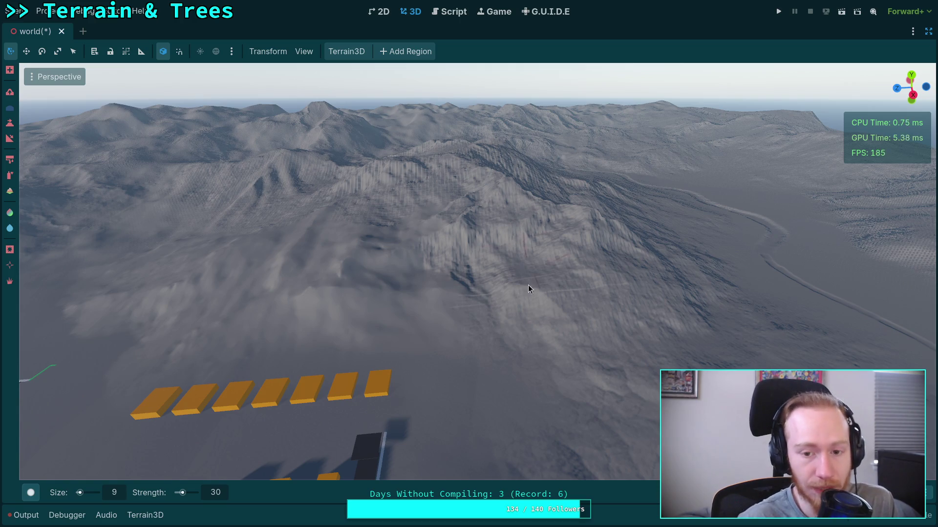
pyautogui.press('w')
pyautogui.press('w')
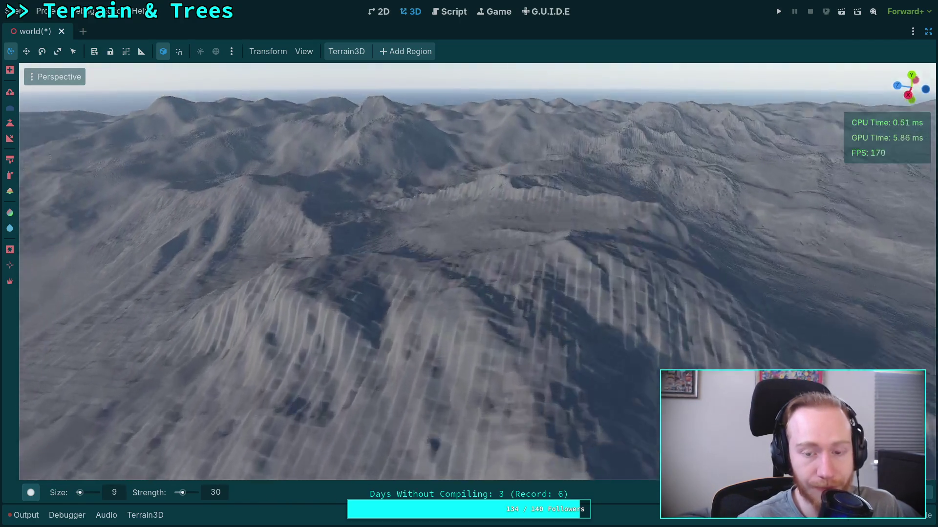
pyautogui.press('w')
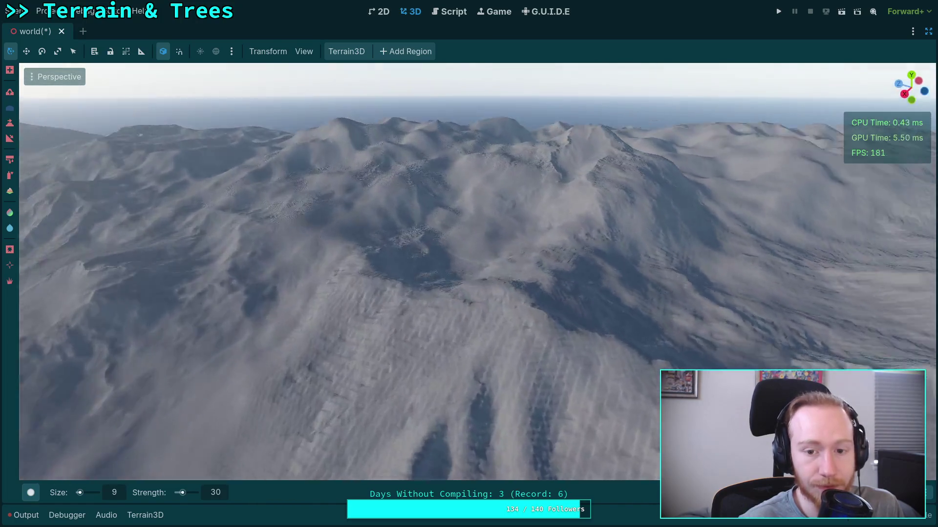
pyautogui.press('w')
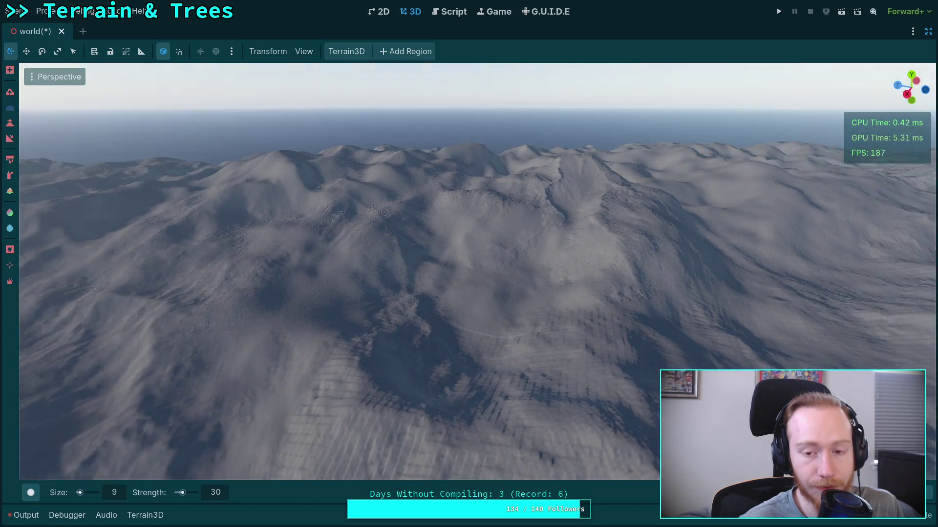
pyautogui.press('w')
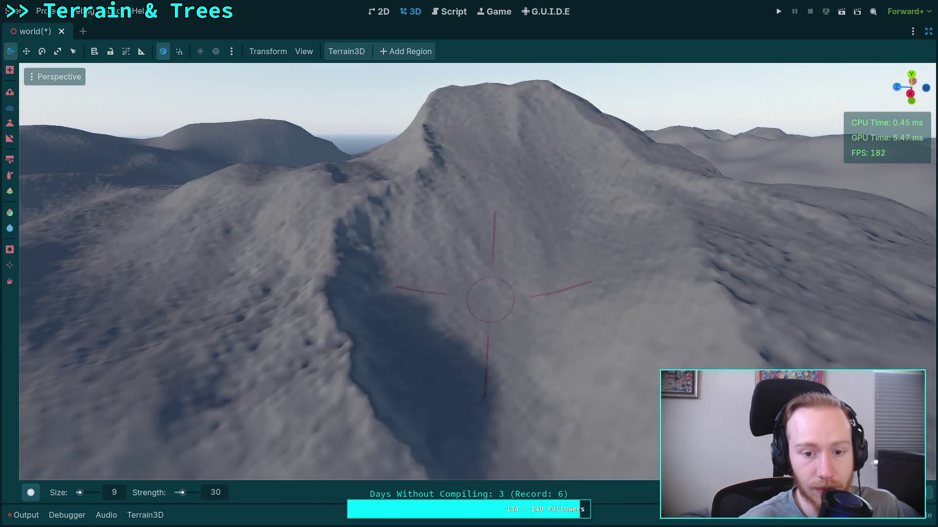
pyautogui.press('d')
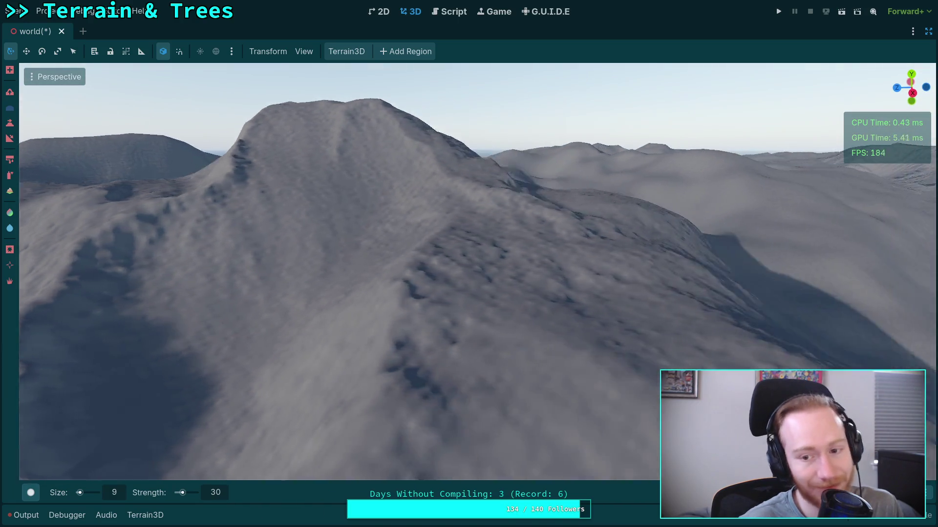
pyautogui.press('s')
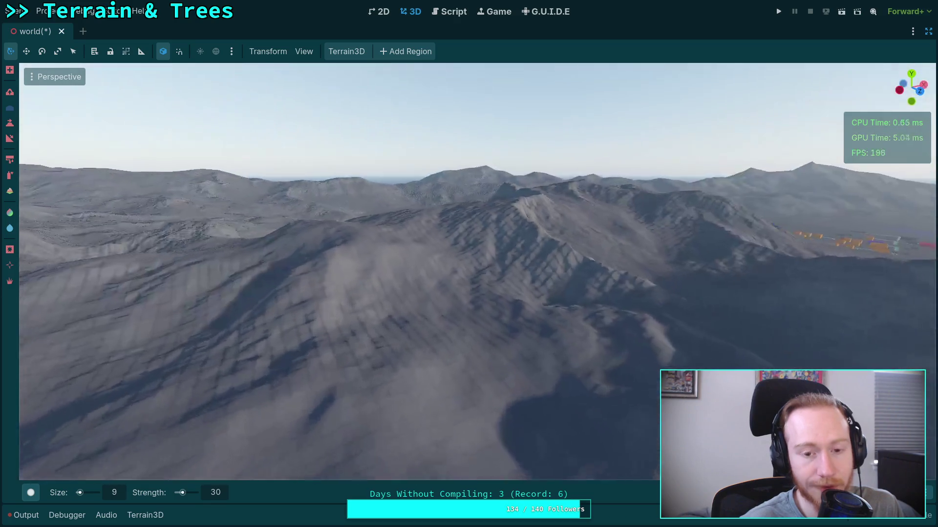
pyautogui.press('w')
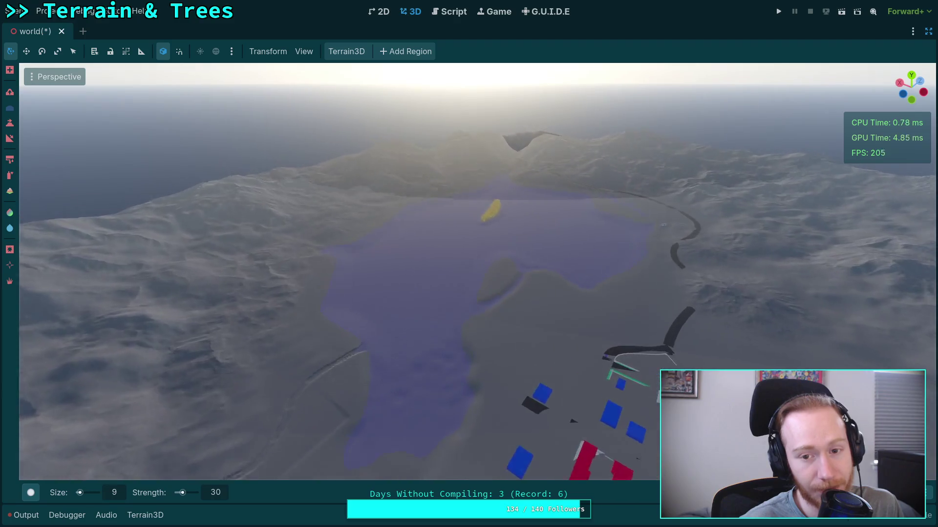
pyautogui.scroll(3, 469, 264)
pyautogui.press('w')
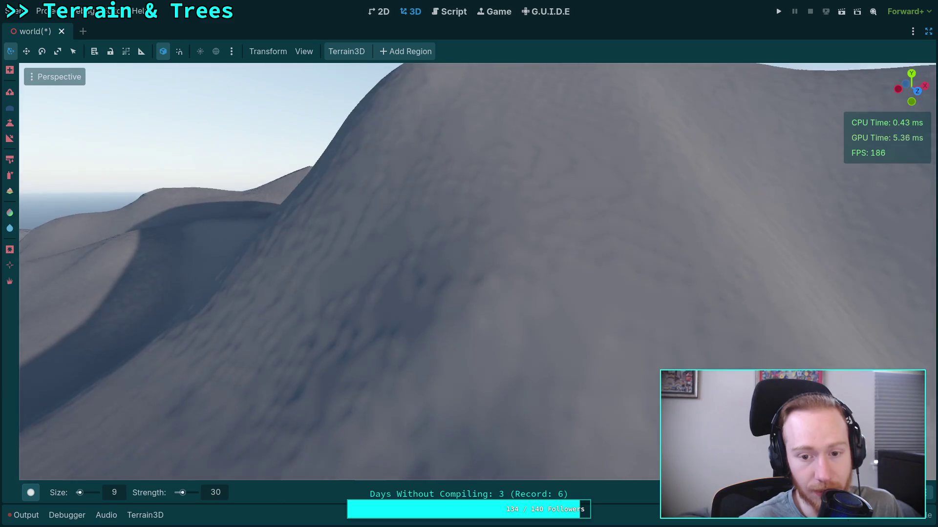
pyautogui.scroll(-10, 469, 264)
pyautogui.press('s')
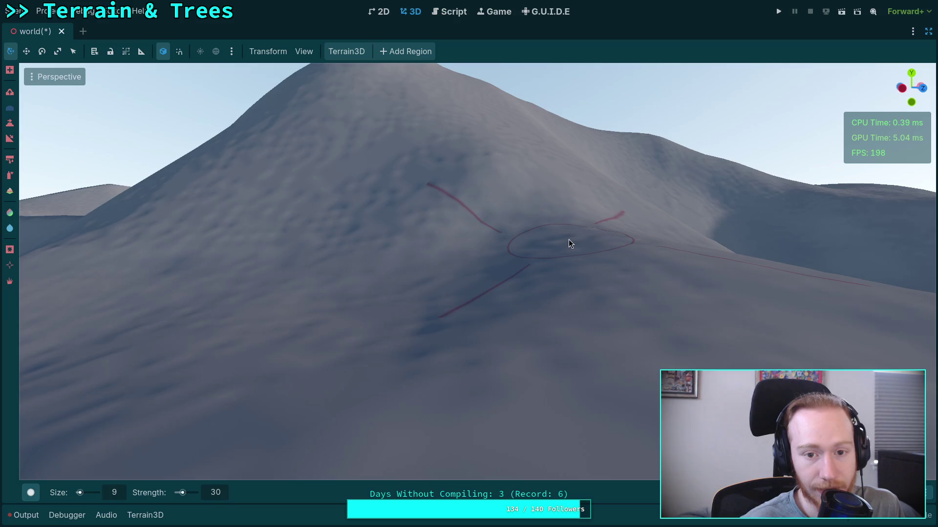
# Show the docks and uncheck Terrain3D's Grey debug view so grass textures appear
pyautogui.click(928, 32)
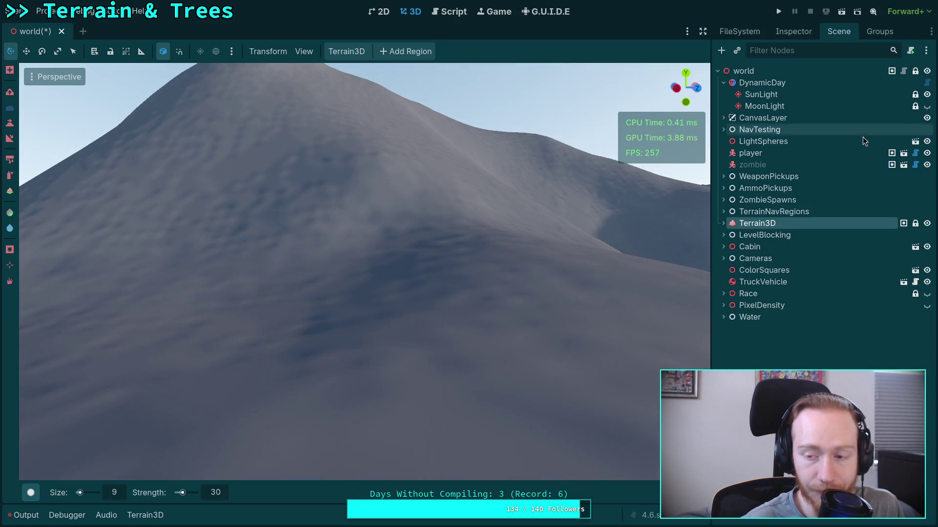
pyautogui.click(787, 29)
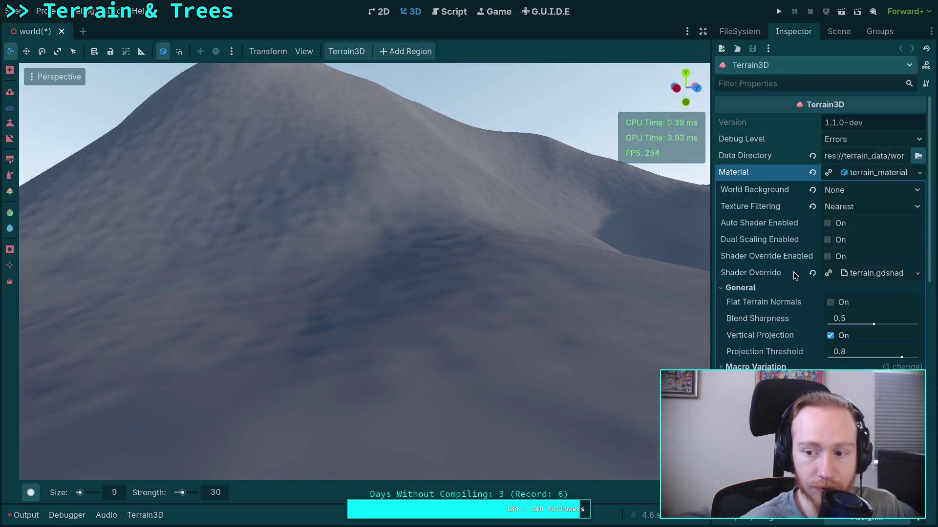
pyautogui.scroll(-10, 795, 270)
pyautogui.click(829, 285)
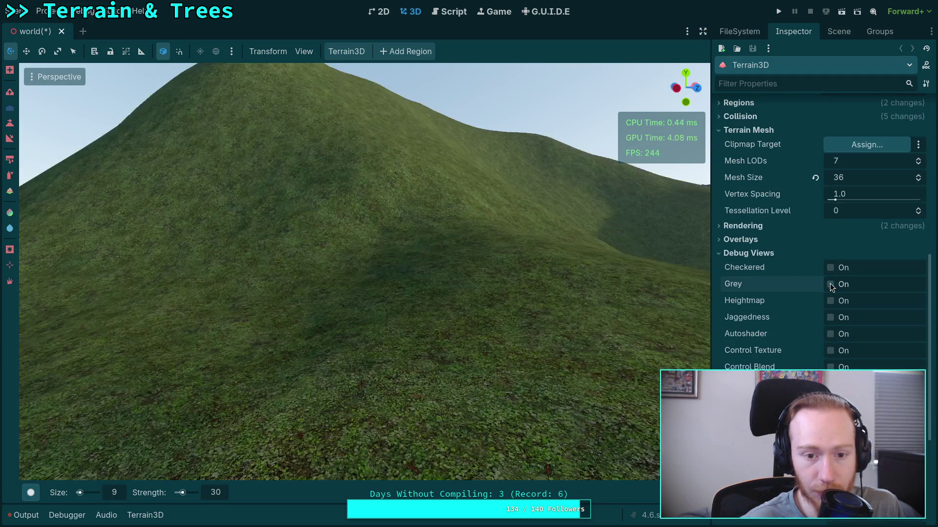
# Fly over the grassy hills, past the white house and along the road up the valley
pyautogui.press('s')
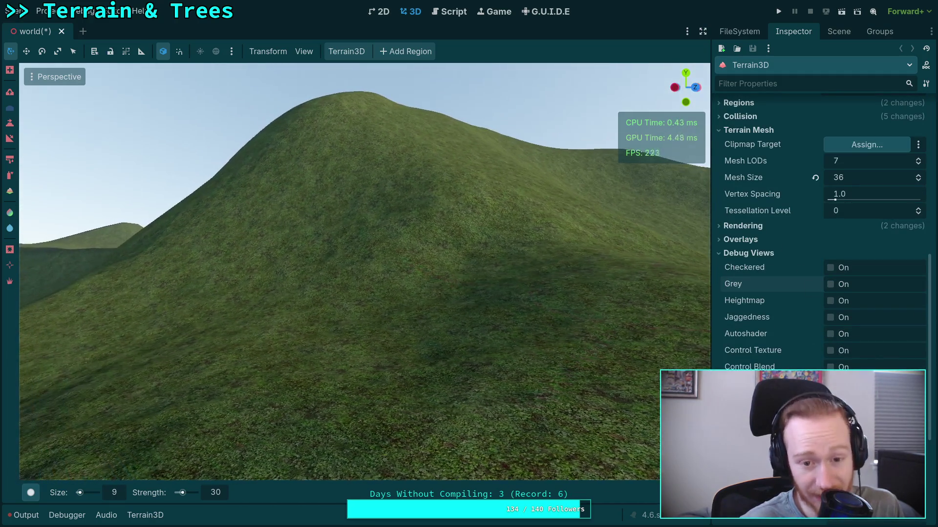
pyautogui.press('w')
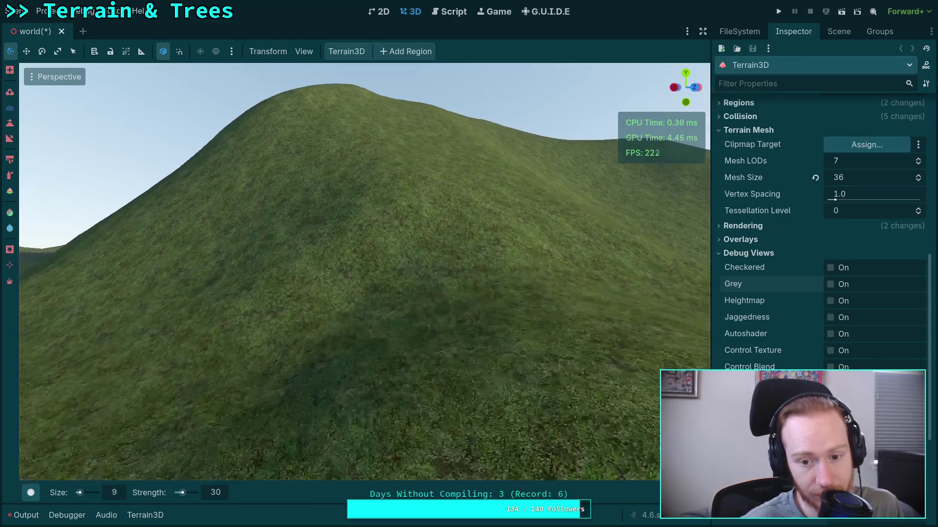
pyautogui.press('w')
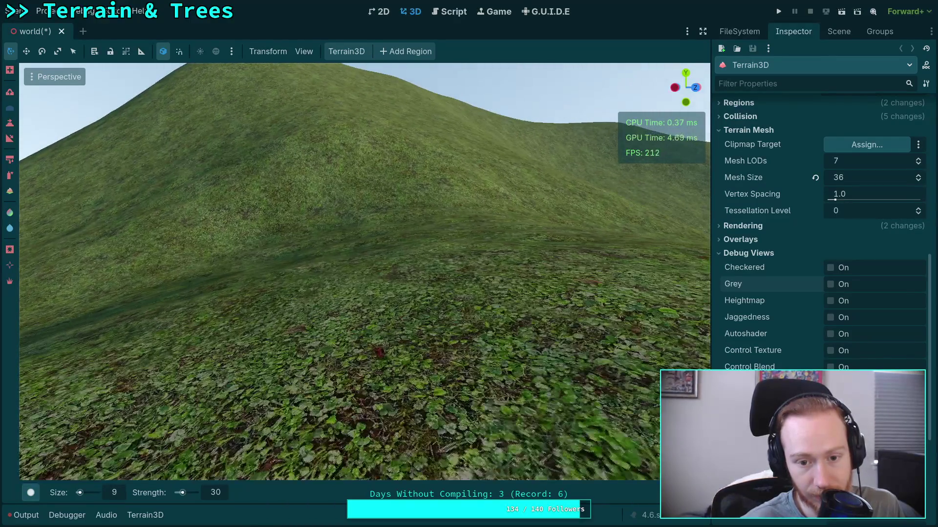
pyautogui.press('w')
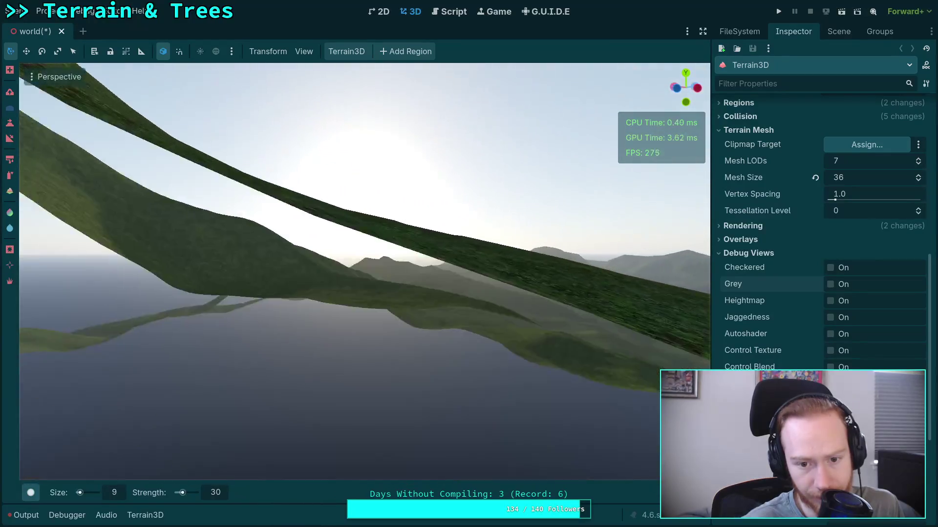
pyautogui.press('w')
pyautogui.press('s')
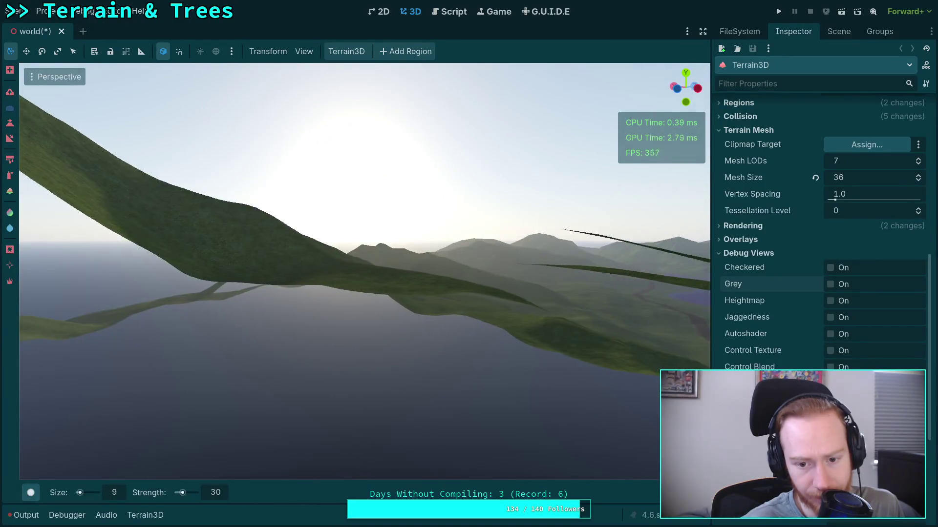
pyautogui.press('w')
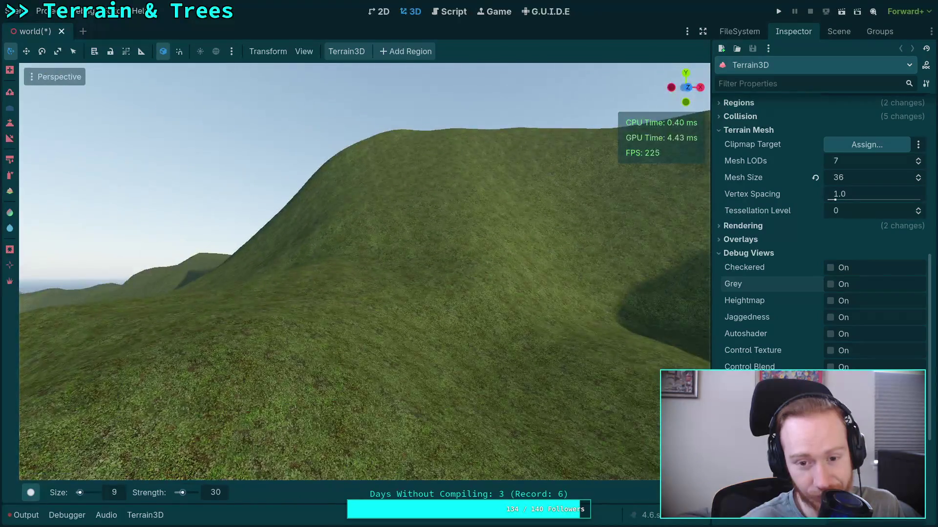
pyautogui.press('w')
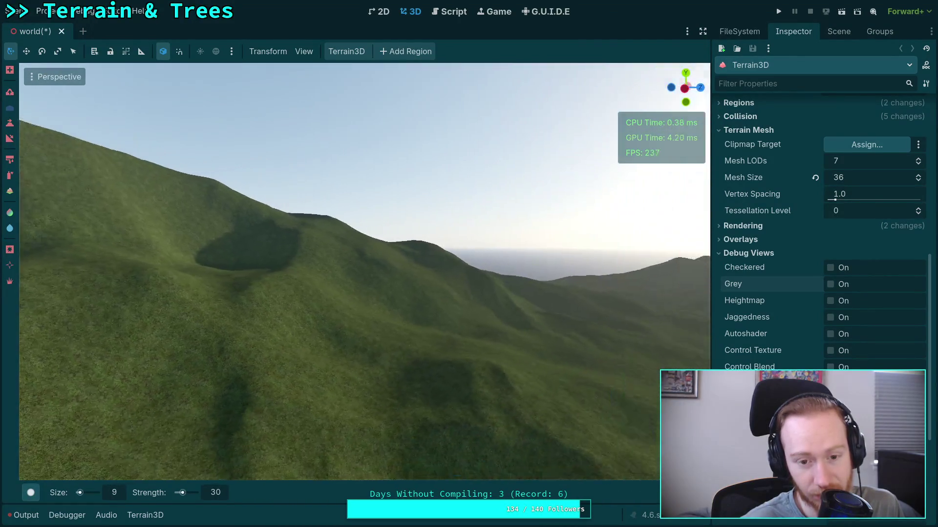
pyautogui.press('w')
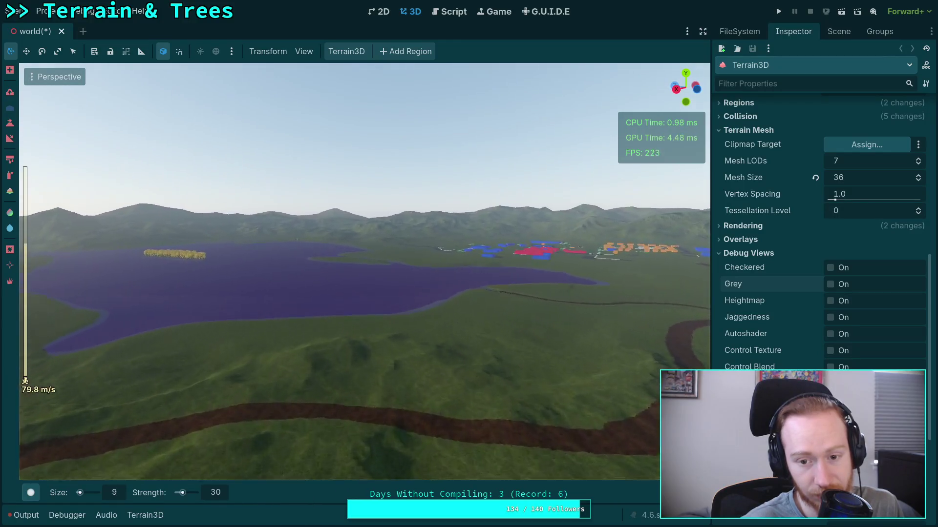
pyautogui.press('w')
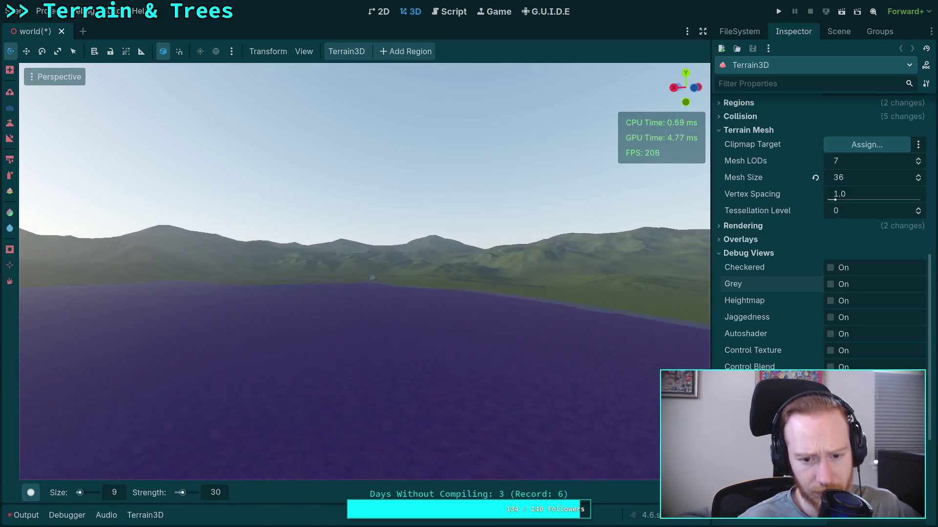
pyautogui.press('w')
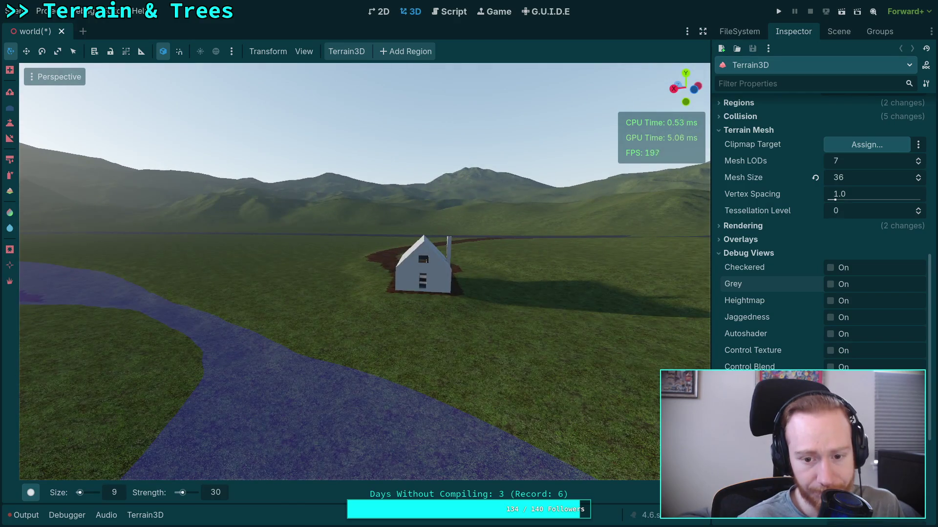
pyautogui.scroll(3, 364, 271)
pyautogui.press('w')
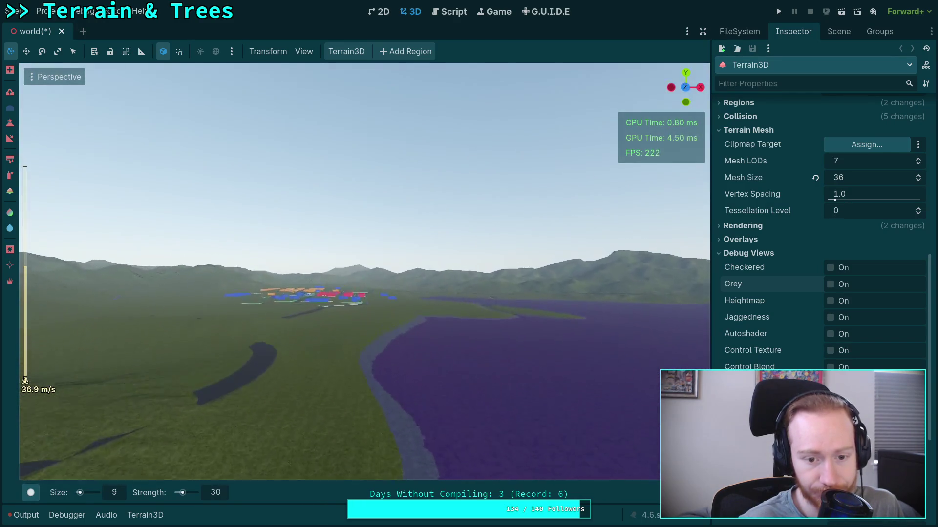
pyautogui.press('s')
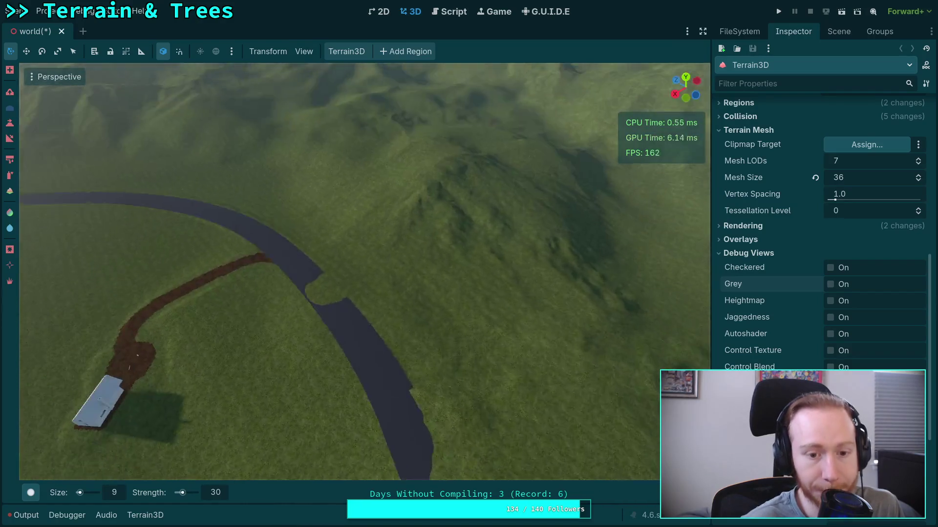
pyautogui.press('w')
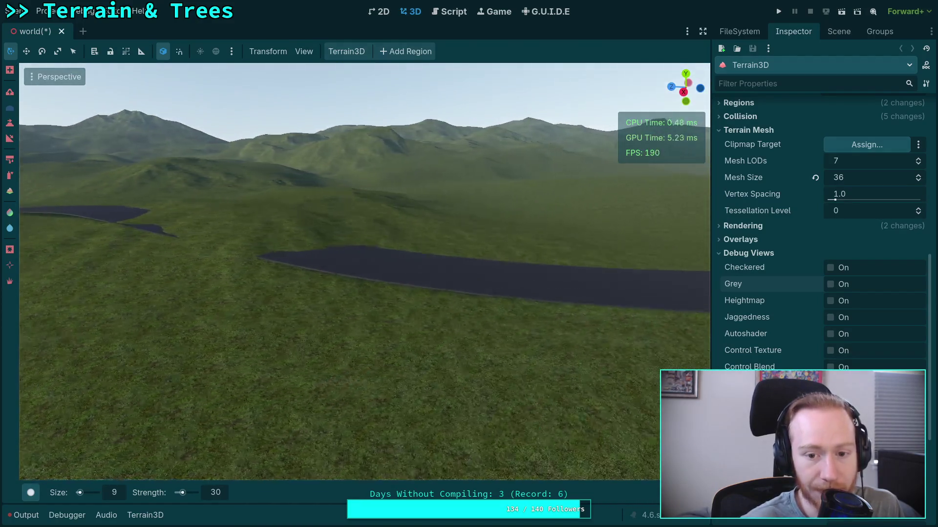
pyautogui.press('w')
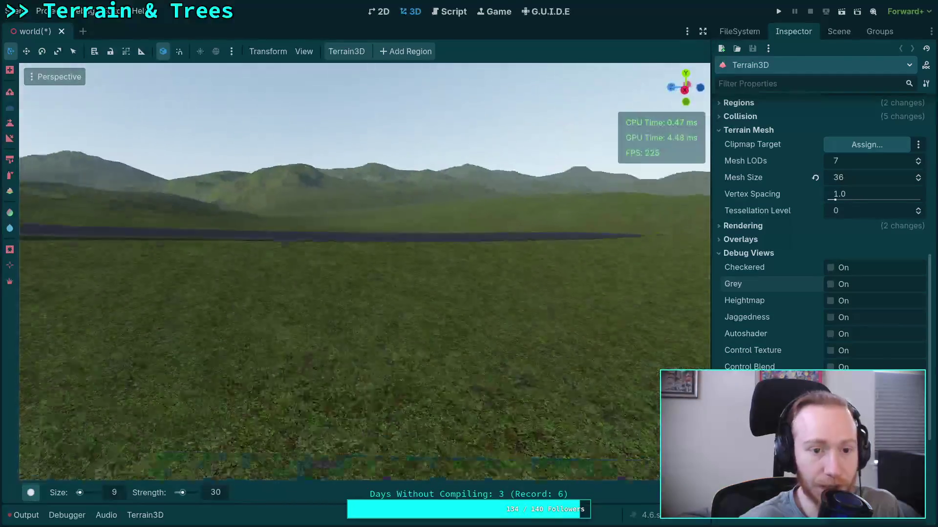
pyautogui.press('w')
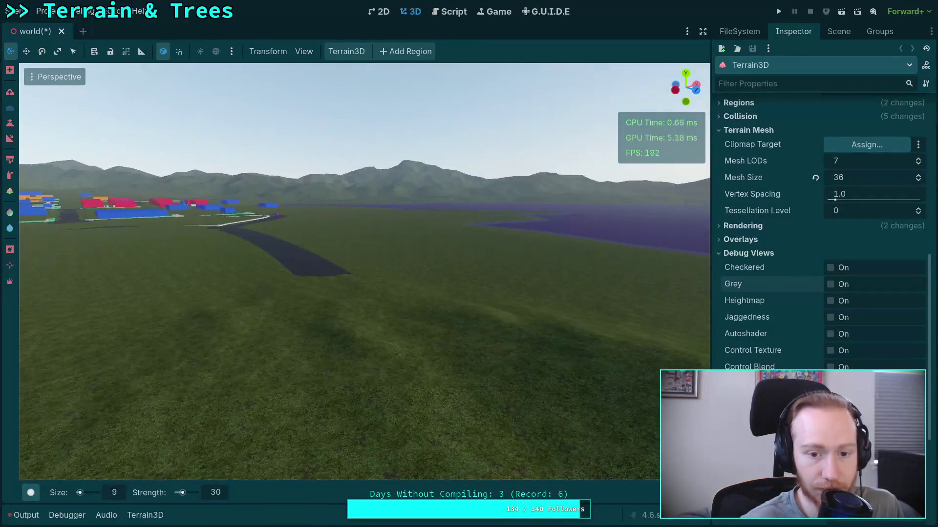
pyautogui.press('w')
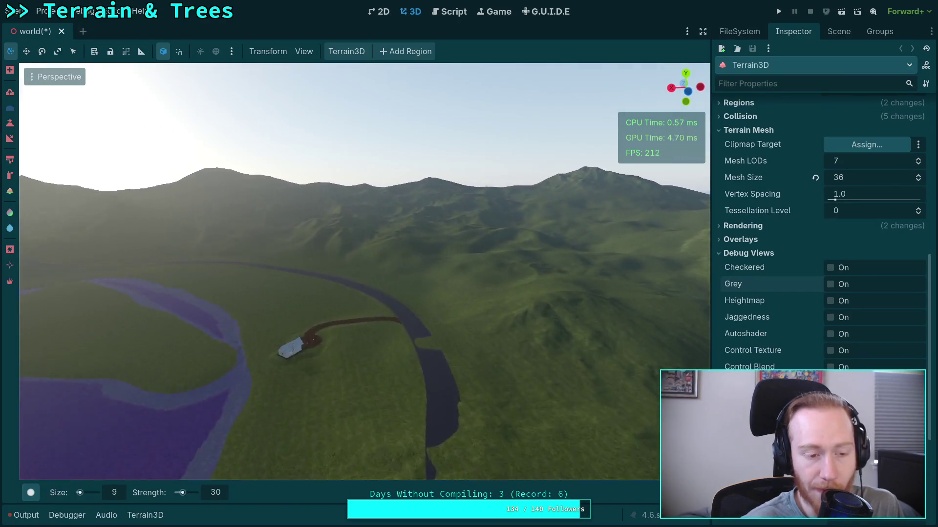
pyautogui.press('w')
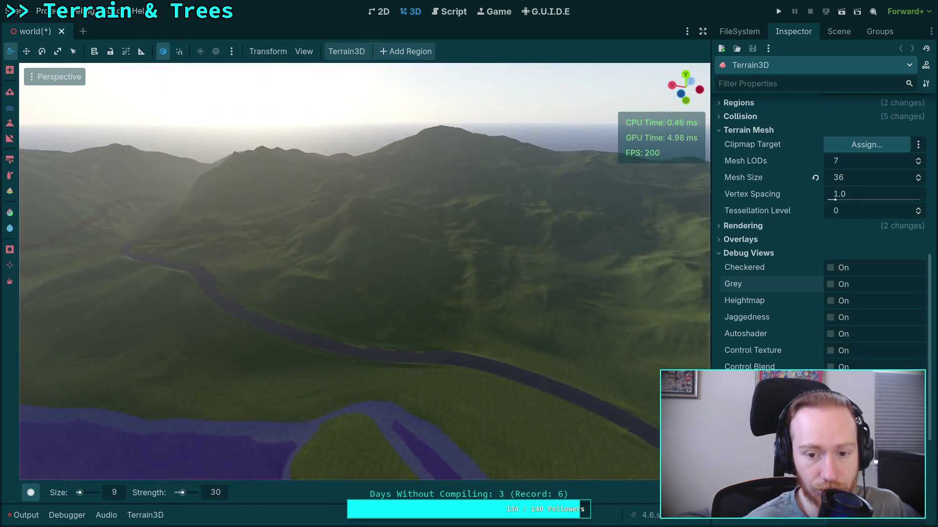
pyautogui.press('w')
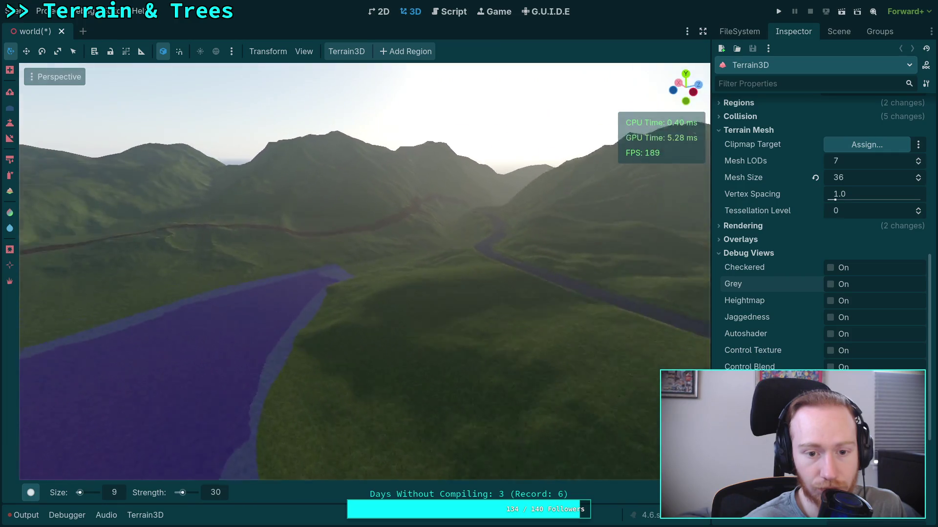
pyautogui.press('w')
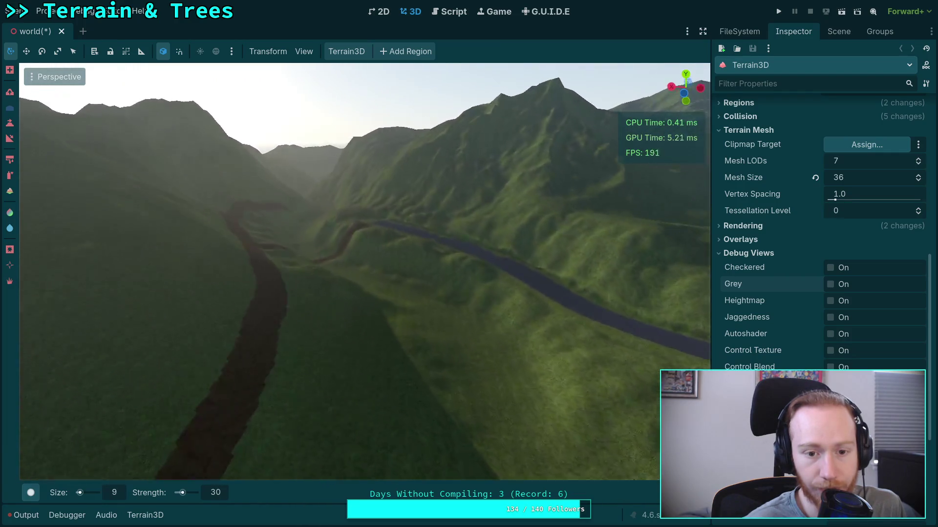
pyautogui.press('w')
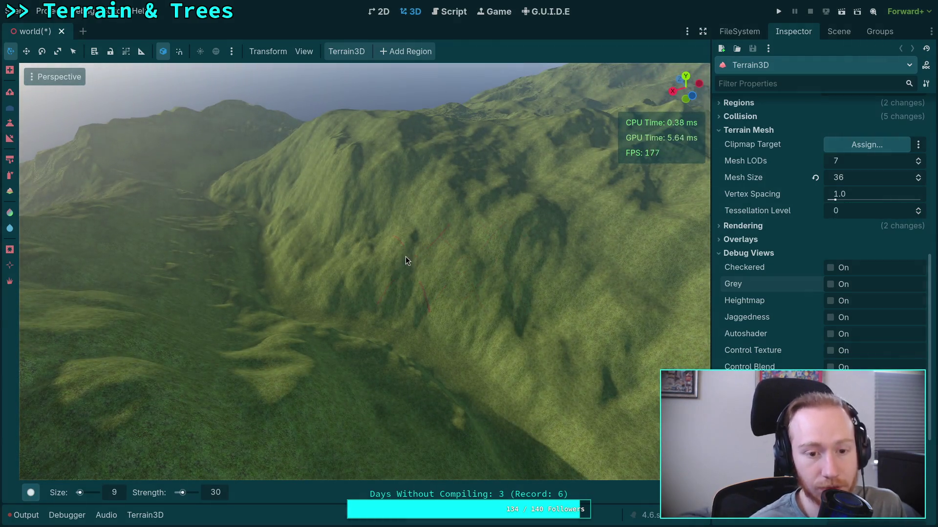
# Freelook across the lake and follow the winding river past the town to its end
pyautogui.rightClick(335, 253)
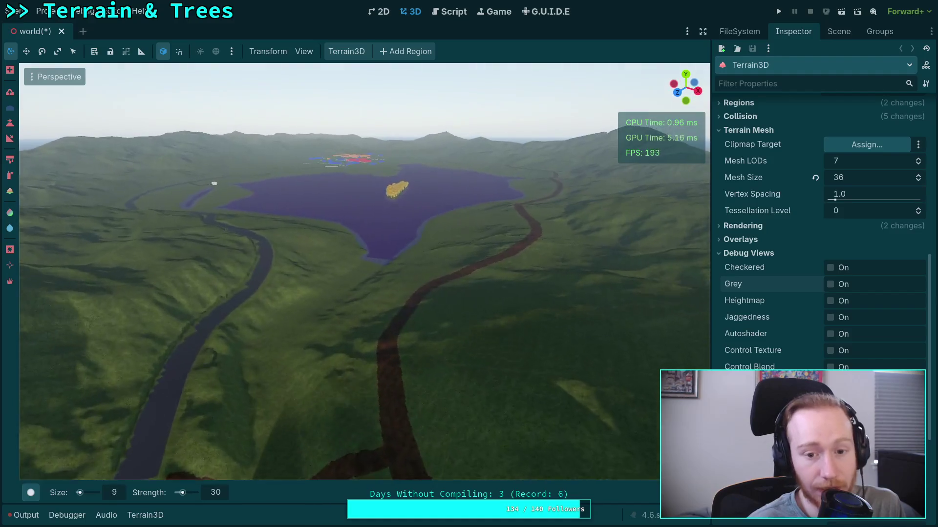
pyautogui.scroll(3, 335, 253)
pyautogui.press('w')
pyautogui.scroll(3, 334, 253)
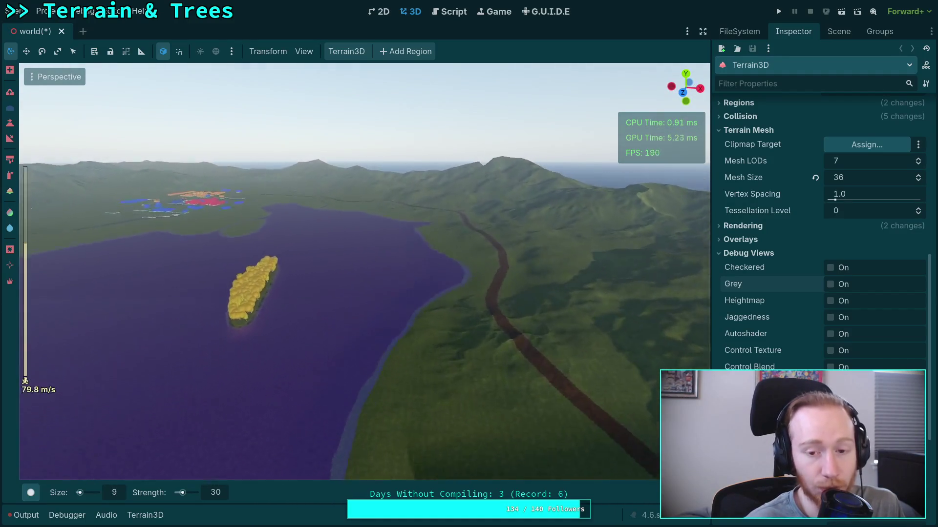
pyautogui.press('w')
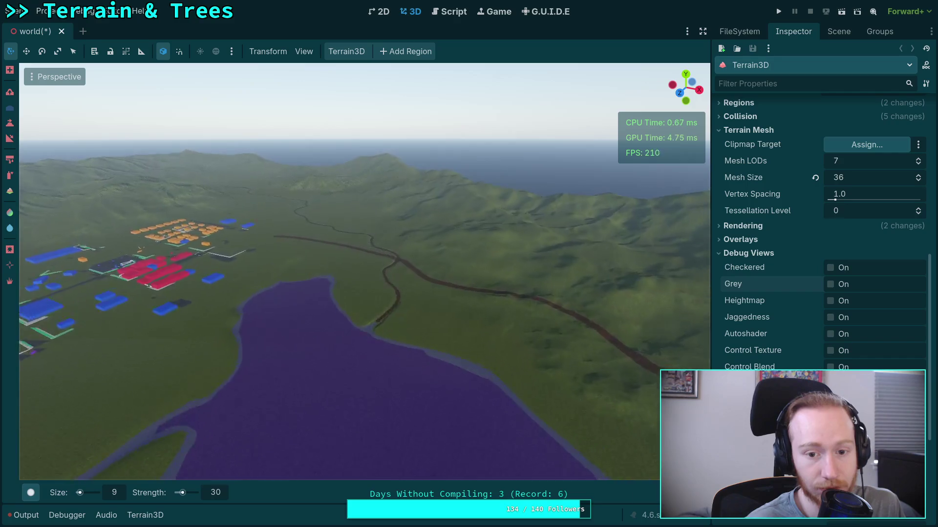
pyautogui.press('w')
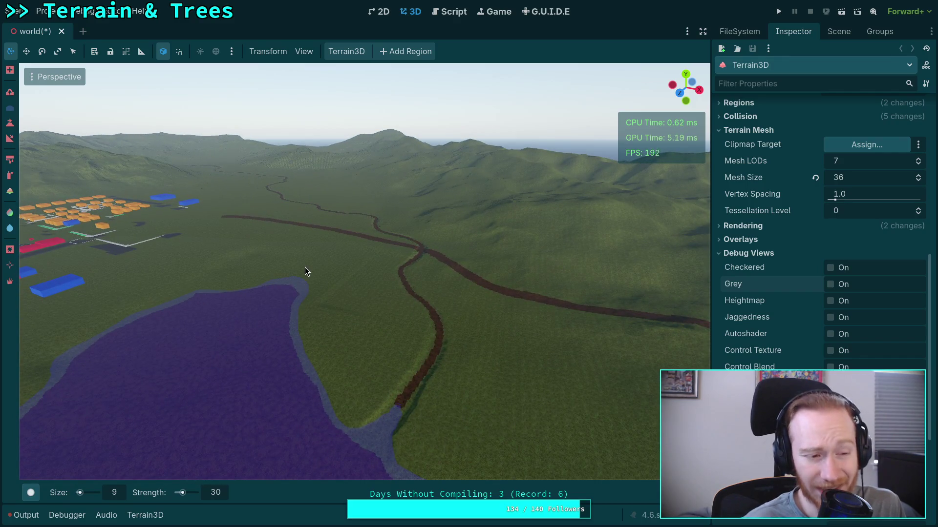
pyautogui.press('w')
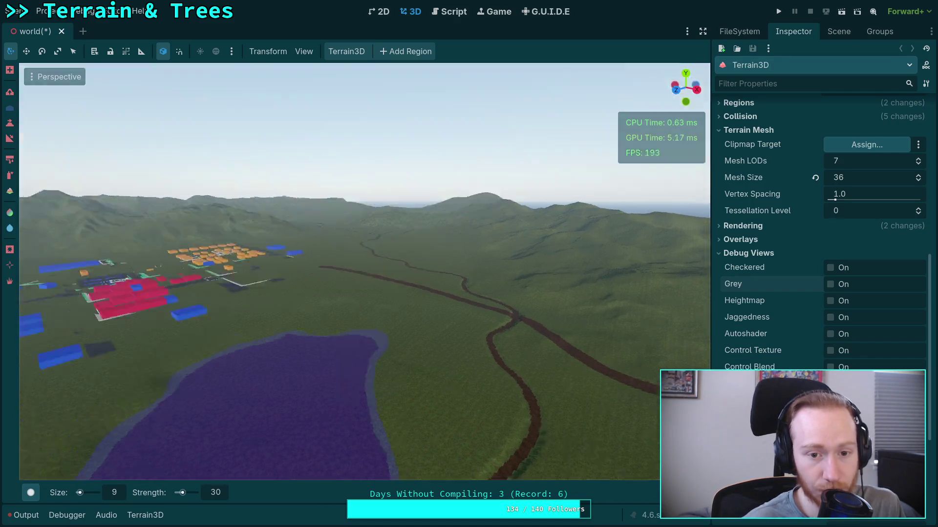
pyautogui.press('w')
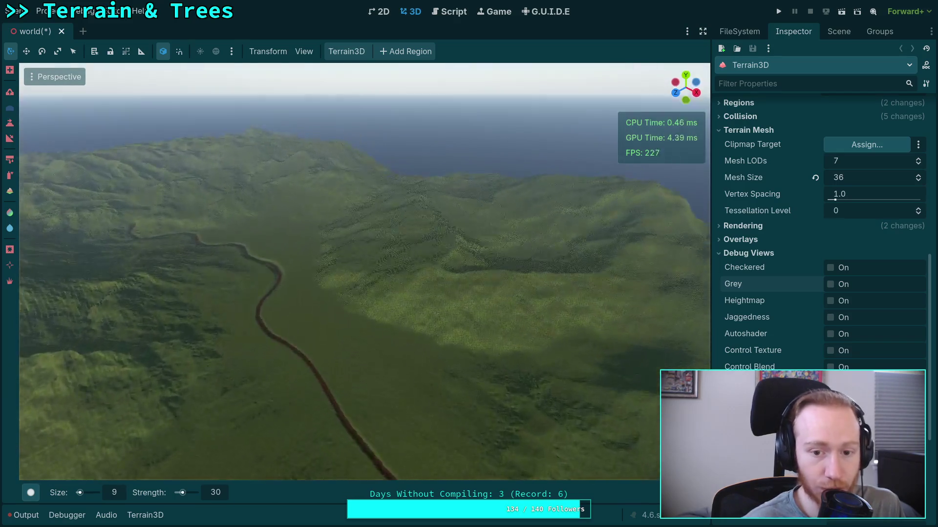
pyautogui.press('w')
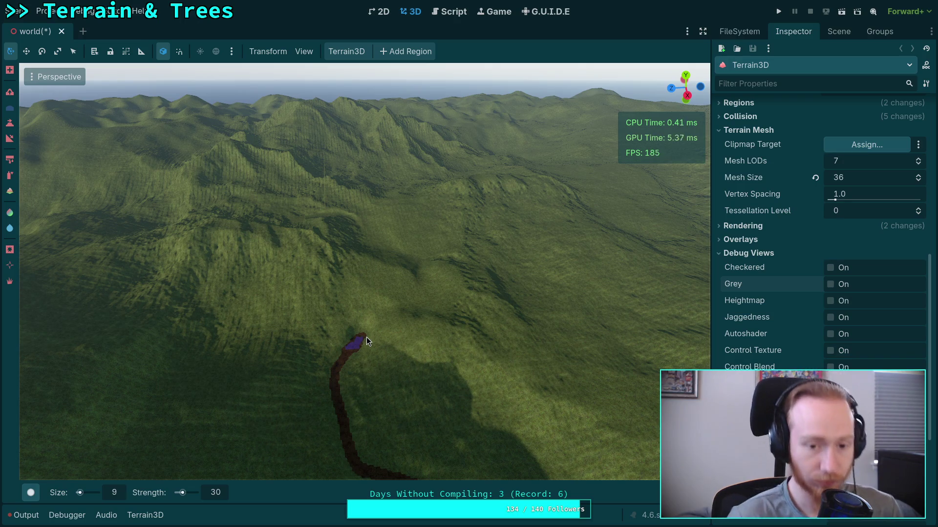
pyautogui.press('s')
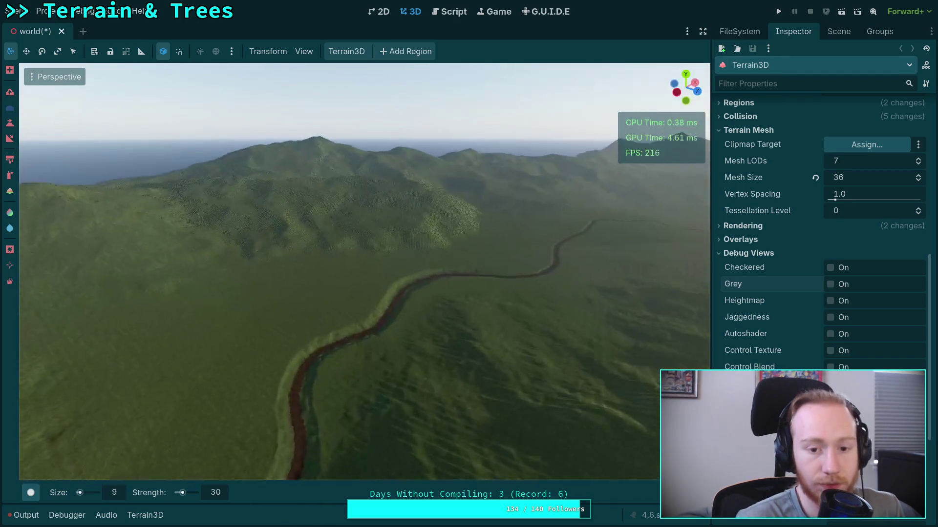
pyautogui.press('w')
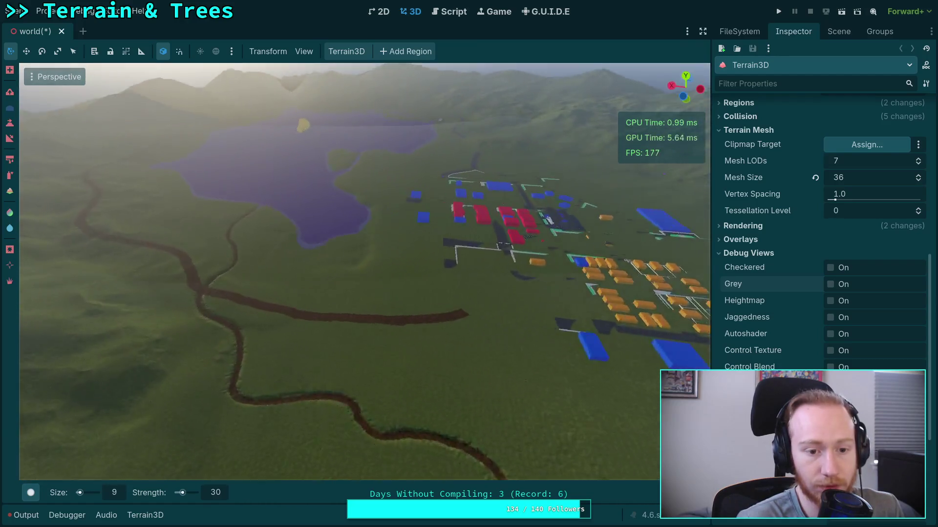
pyautogui.press('w')
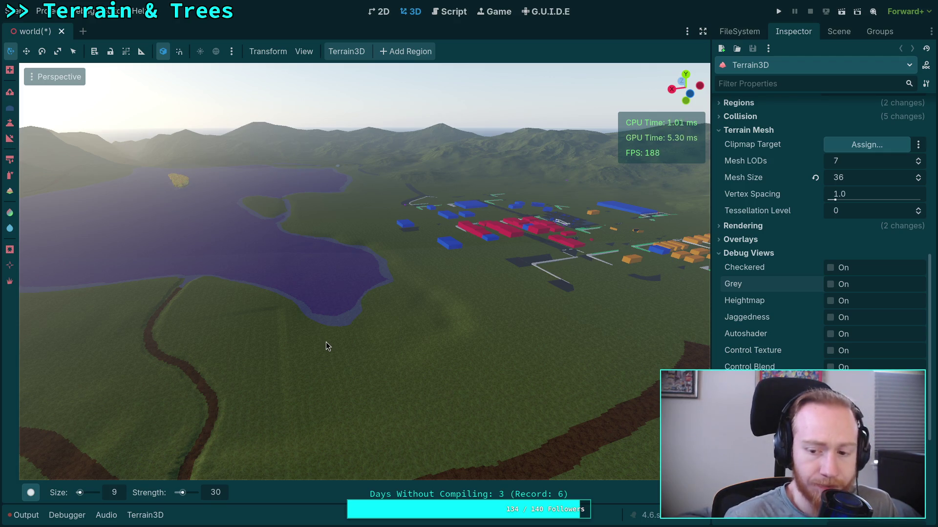
pyautogui.moveTo(326, 342); pyautogui.dragTo(335, 340)
pyautogui.click(703, 30)
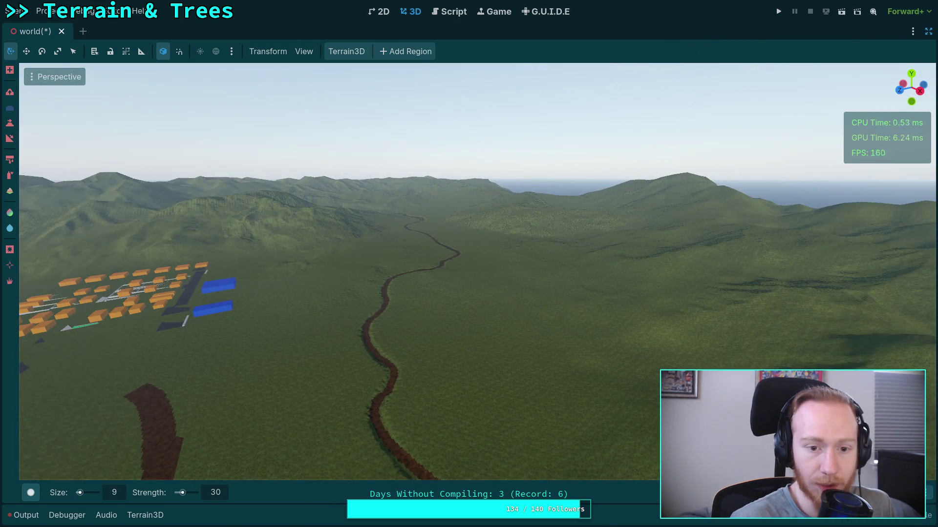
pyautogui.moveTo(463, 270); pyautogui.dragTo(468, 269)
pyautogui.hotkey('ctrl', 's')
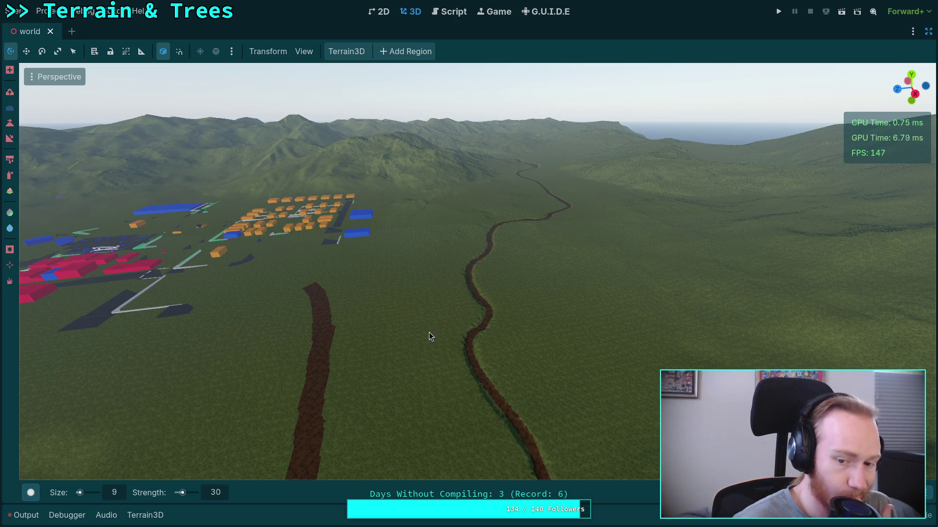
pyautogui.moveTo(431, 348); pyautogui.dragTo(396, 267)
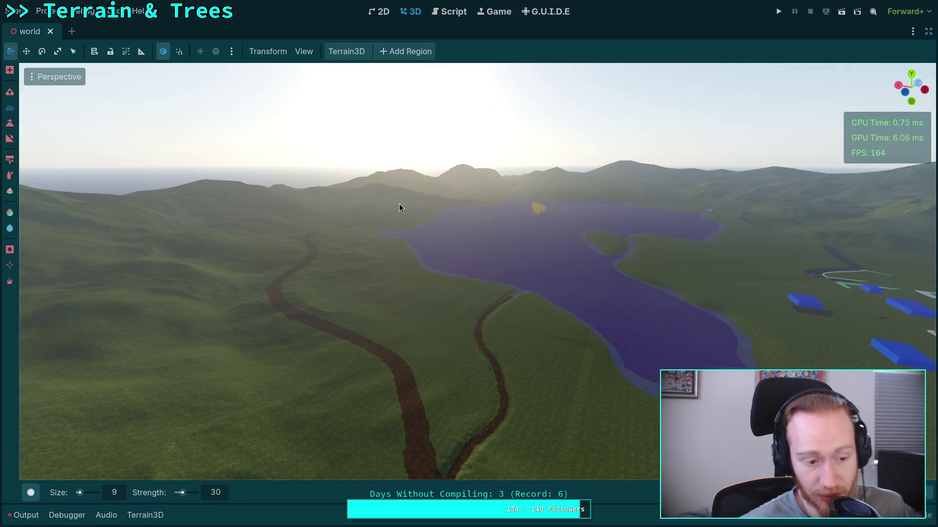
pyautogui.moveTo(399, 205)
pyautogui.mouseDown()
pyautogui.moveTo(359, 161)
pyautogui.moveTo(341, 225)
pyautogui.moveTo(440, 318)
pyautogui.mouseUp()
pyautogui.moveTo(432, 165); pyautogui.dragTo(306, 159)
pyautogui.moveTo(360, 181); pyautogui.dragTo(366, 185)
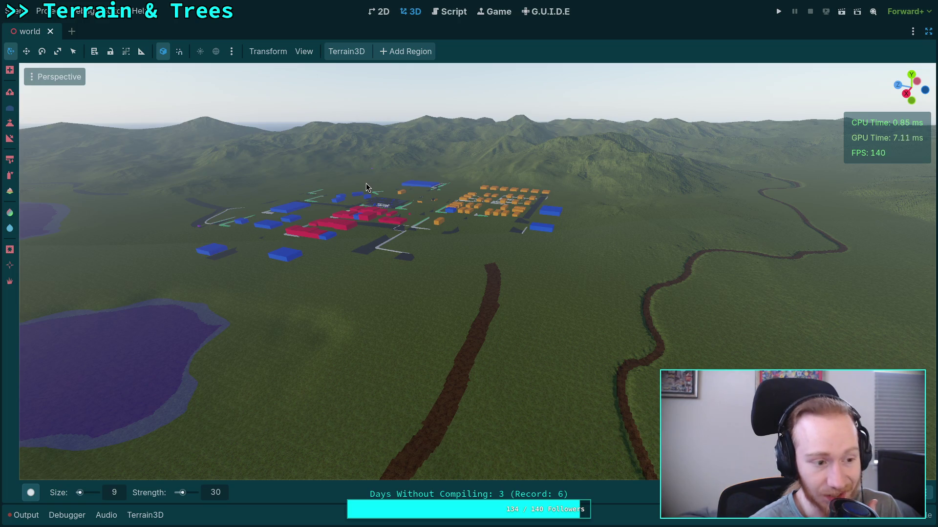
pyautogui.moveTo(365, 183)
pyautogui.mouseDown()
pyautogui.moveTo(390, 178)
pyautogui.moveTo(505, 259)
pyautogui.moveTo(606, 278)
pyautogui.moveTo(471, 266)
pyautogui.mouseUp()
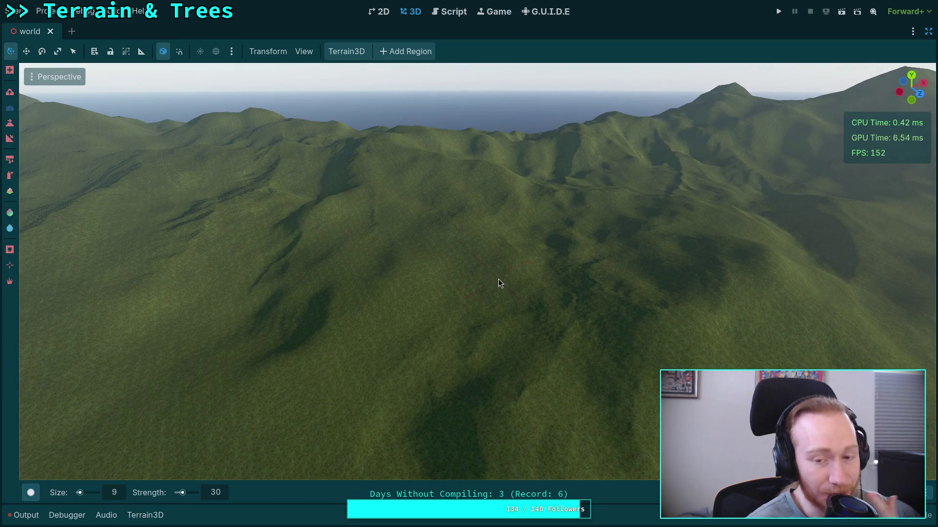
pyautogui.moveTo(497, 277); pyautogui.dragTo(384, 292)
pyautogui.rightClick(507, 318)
pyautogui.press('w')
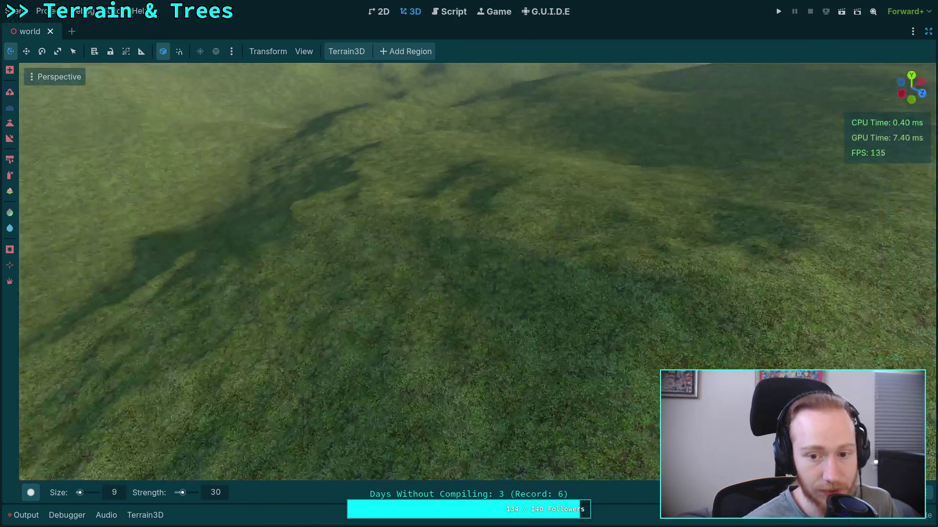
pyautogui.press('s')
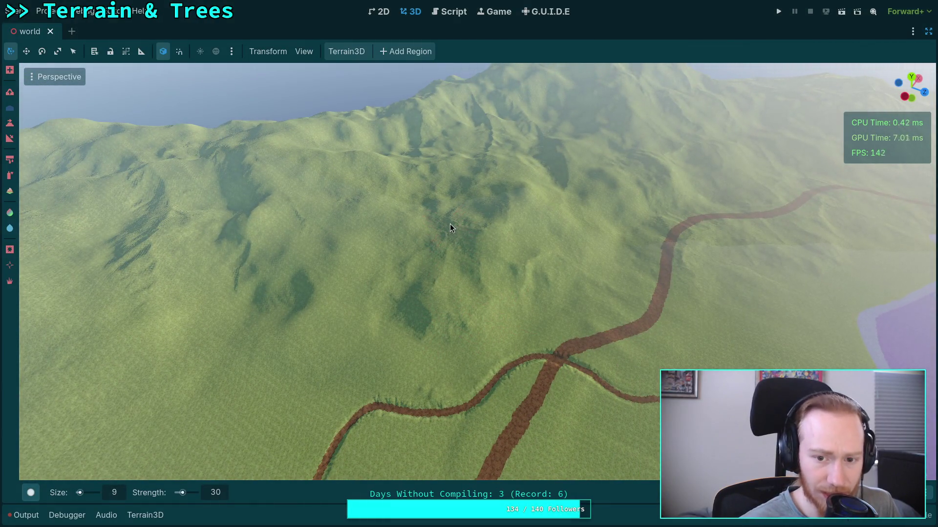
pyautogui.press('w')
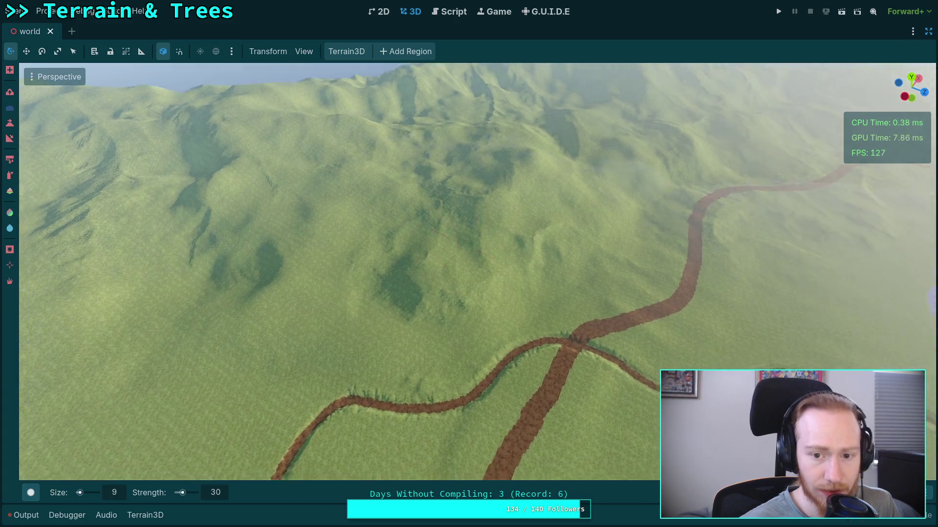
pyautogui.press('s')
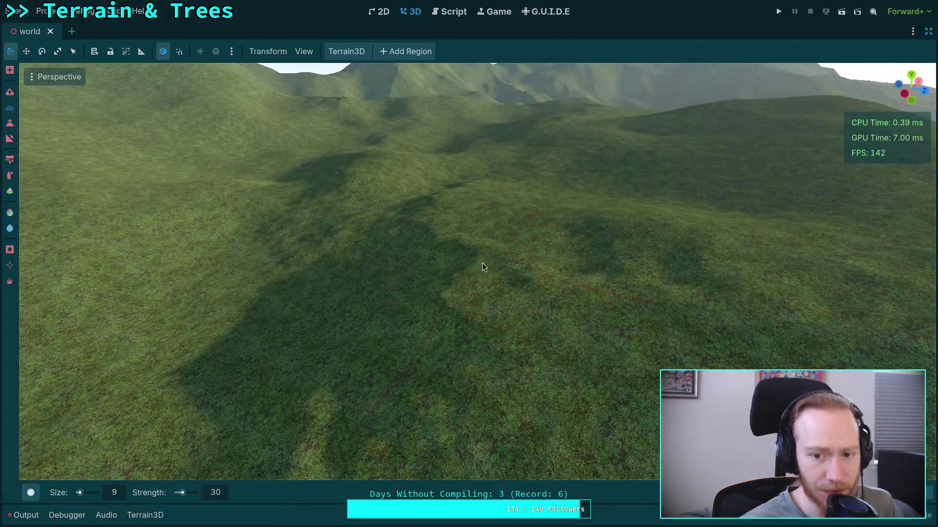
pyautogui.scroll(-3, 457, 272)
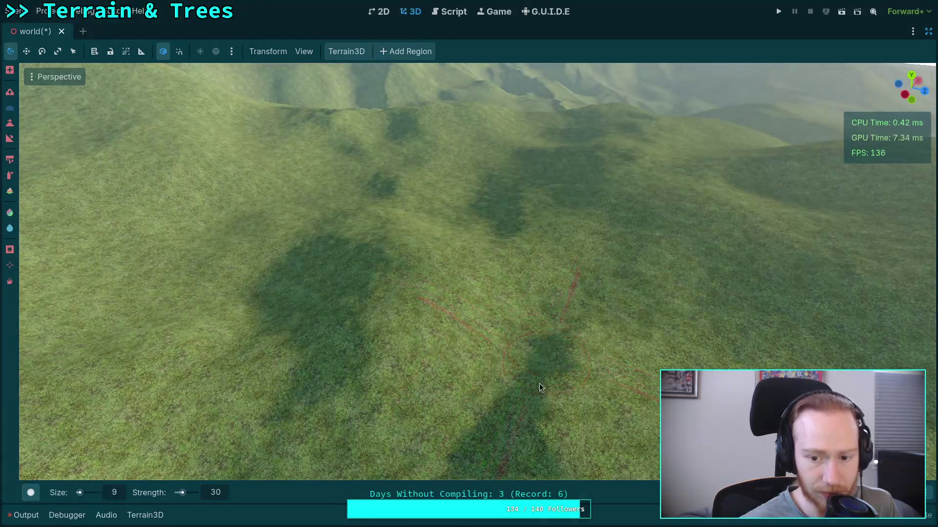
pyautogui.scroll(-2, 539, 383)
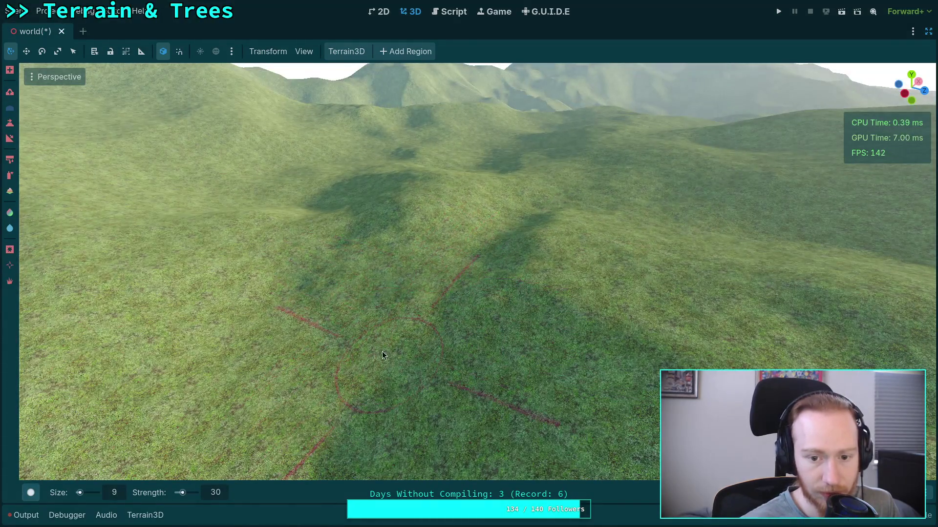
pyautogui.moveTo(477, 379); pyautogui.dragTo(329, 208)
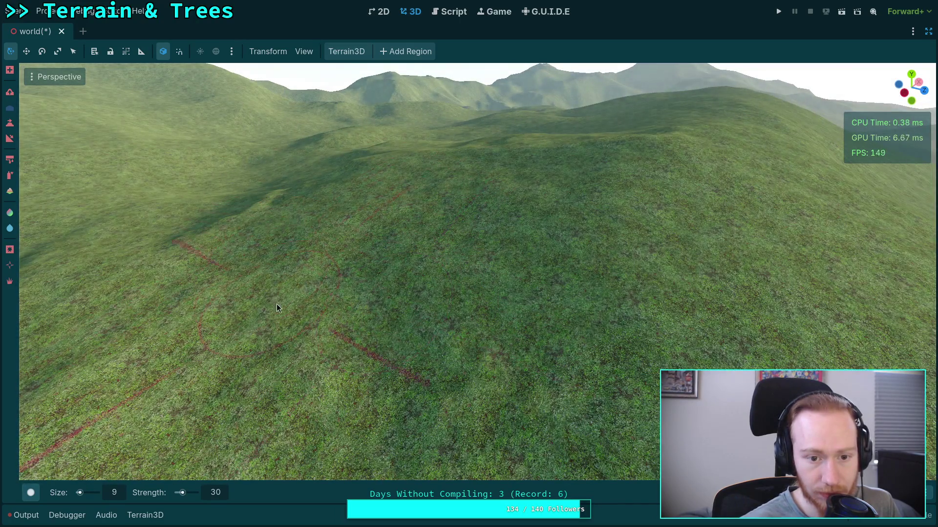
pyautogui.moveTo(276, 304); pyautogui.dragTo(521, 337)
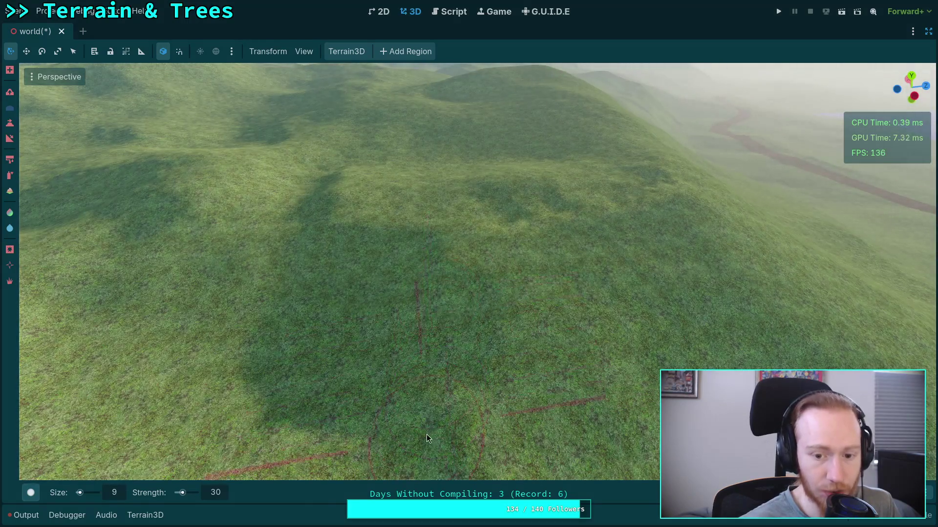
pyautogui.moveTo(422, 440); pyautogui.dragTo(422, 235)
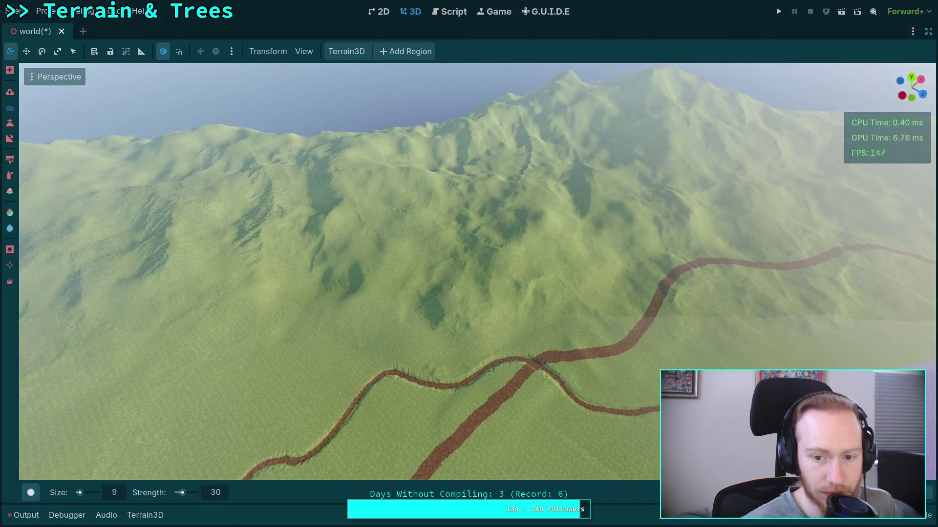
pyautogui.scroll(10, 459, 314)
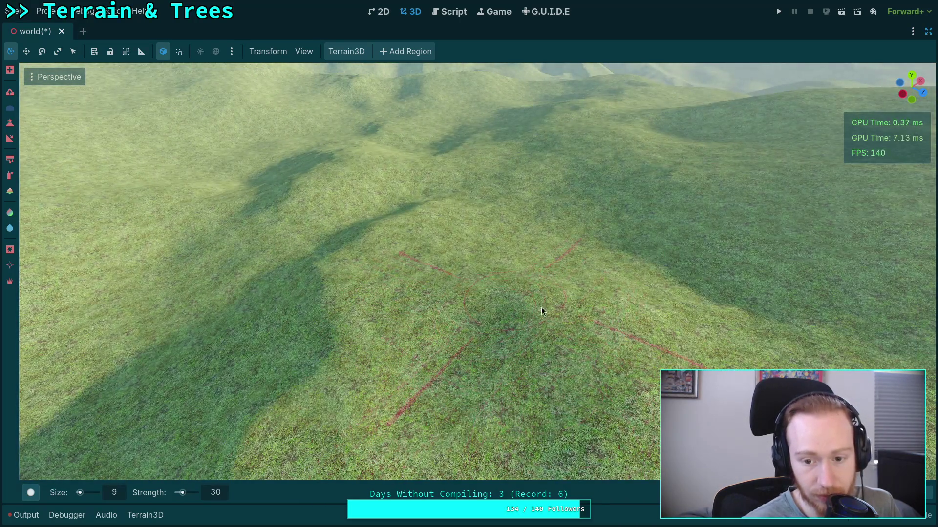
pyautogui.scroll(-5, 541, 307)
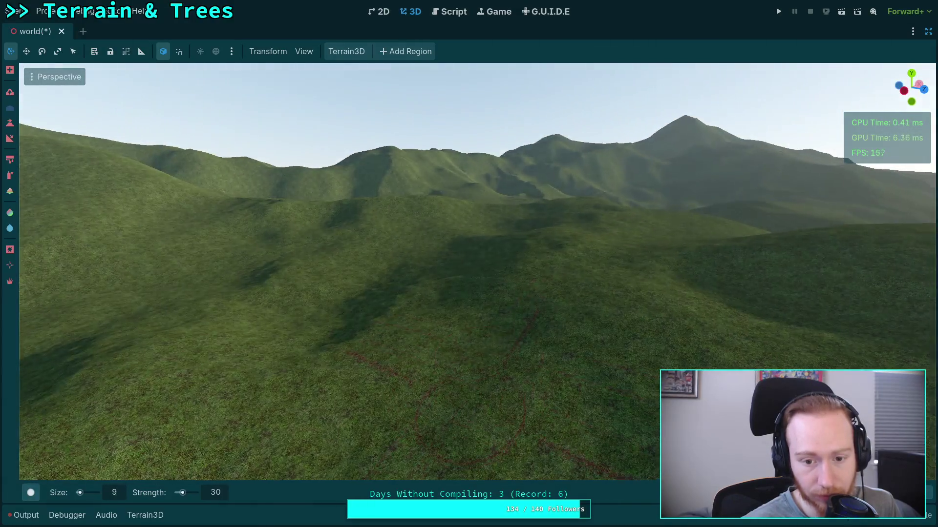
pyautogui.scroll(5, 468, 399)
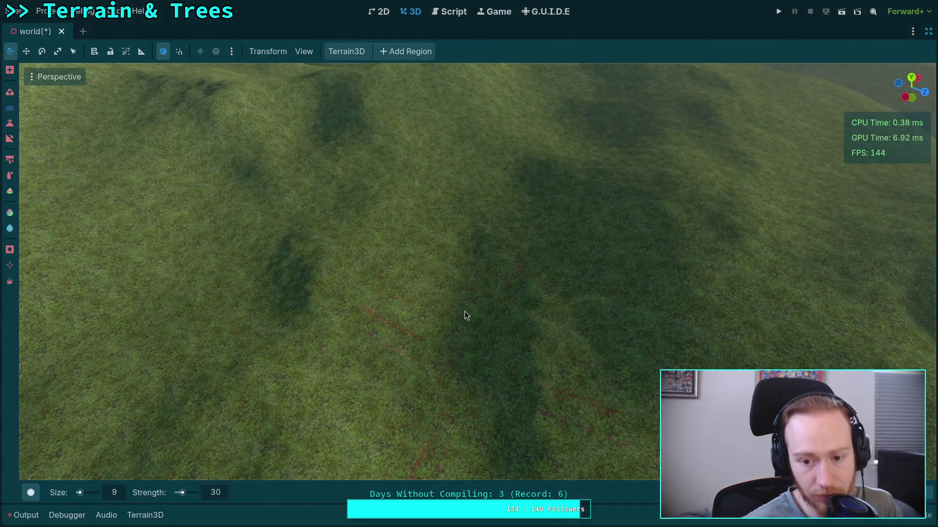
pyautogui.scroll(-5, 527, 279)
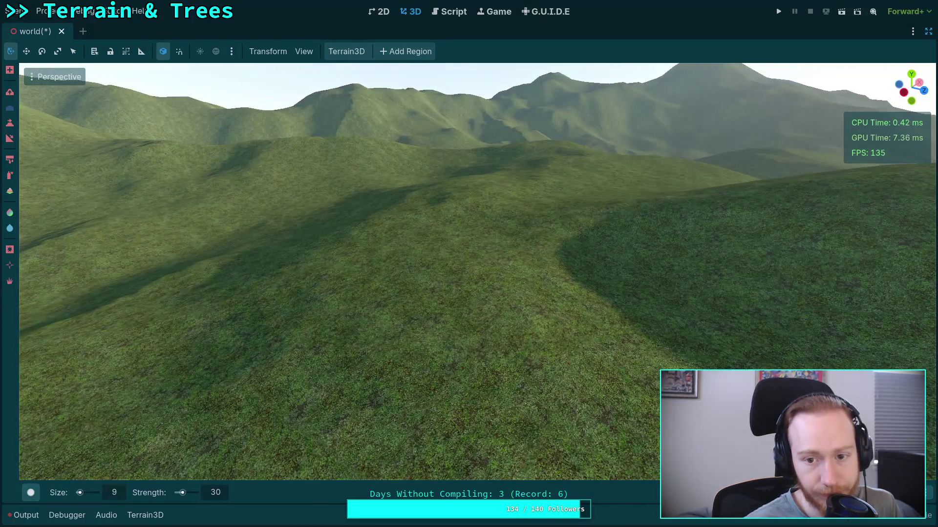
pyautogui.scroll(-5, 524, 260)
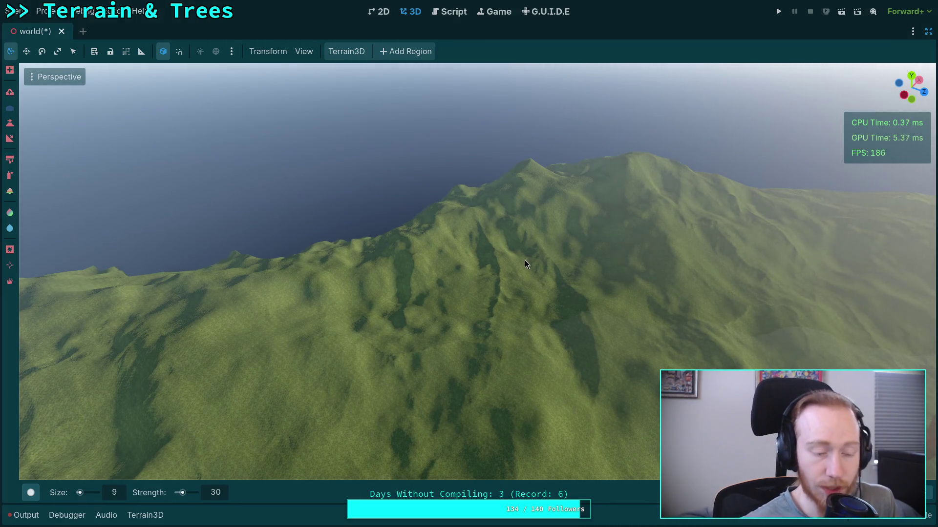
pyautogui.press('w')
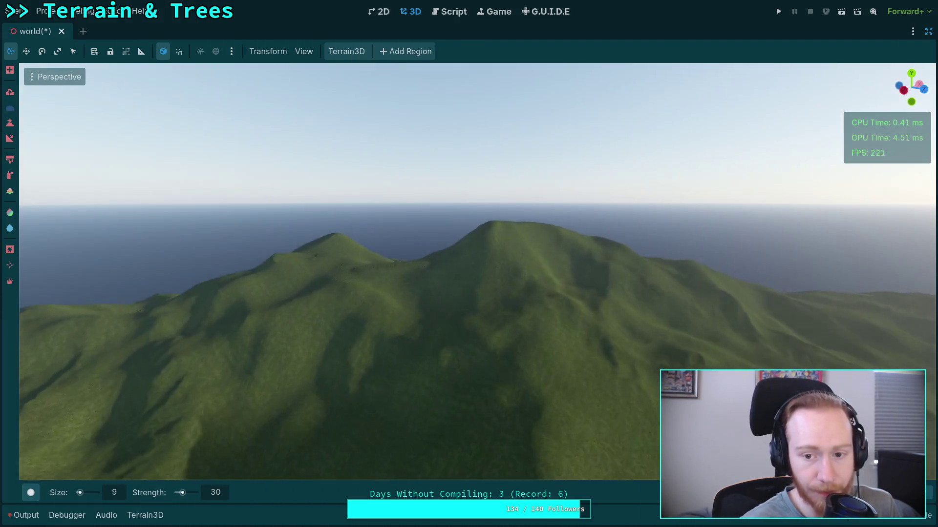
pyautogui.press('w')
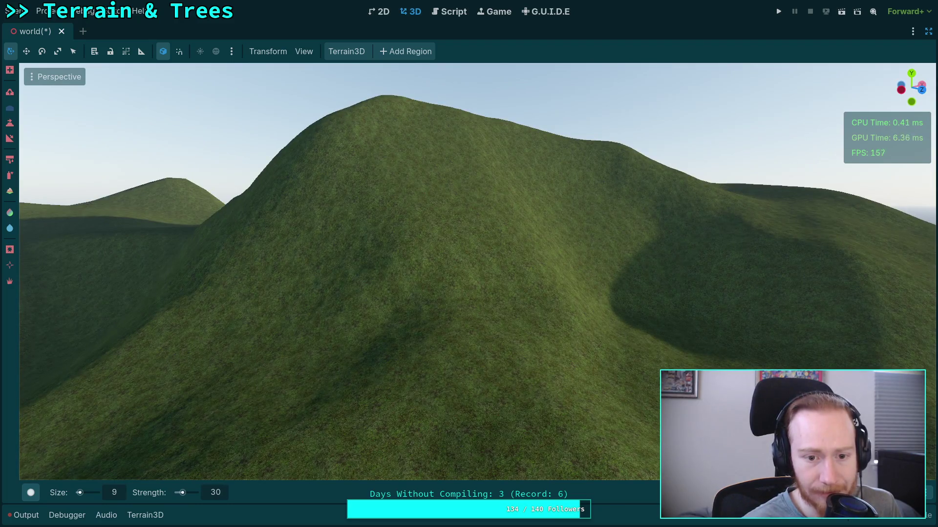
pyautogui.press('s')
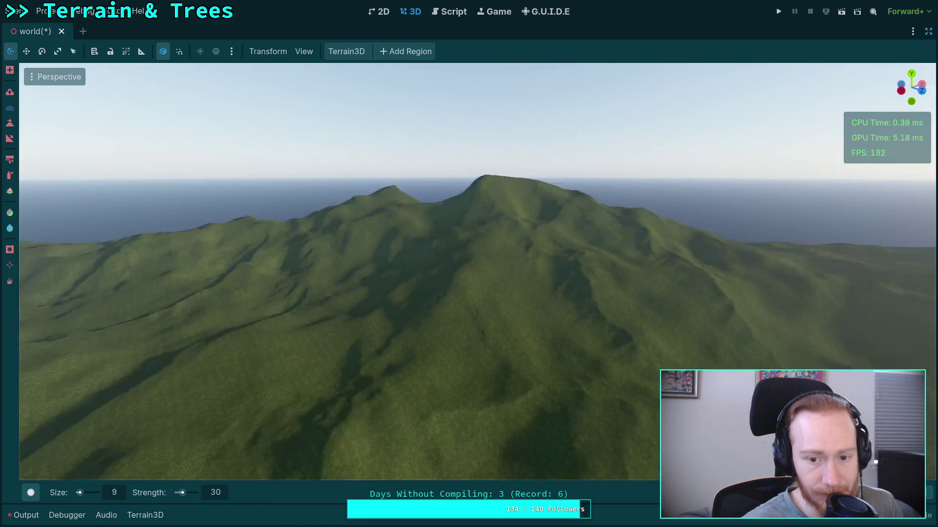
pyautogui.press('s')
pyautogui.press('e')
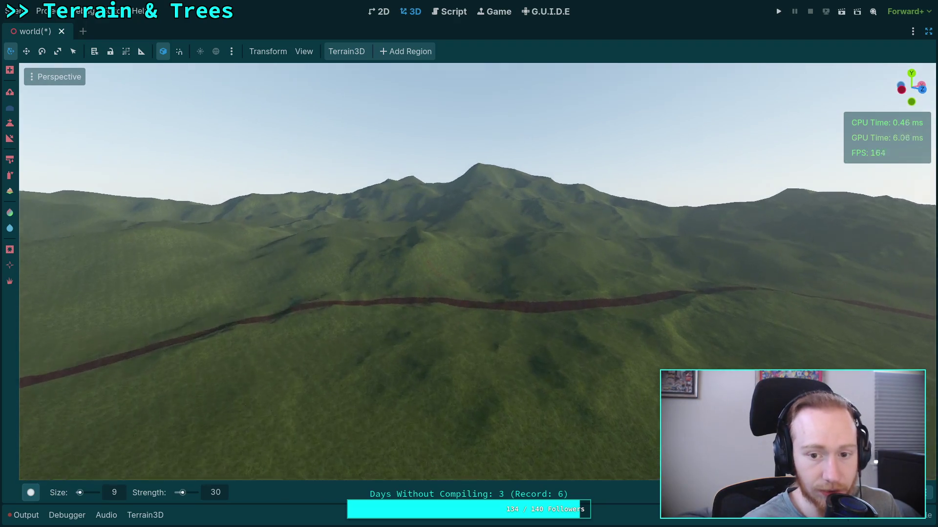
pyautogui.press('w')
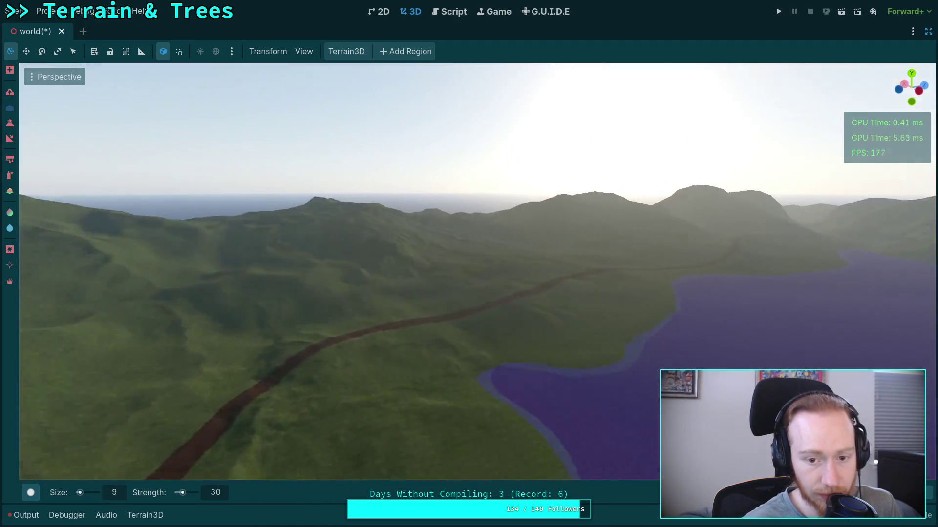
pyautogui.press('s')
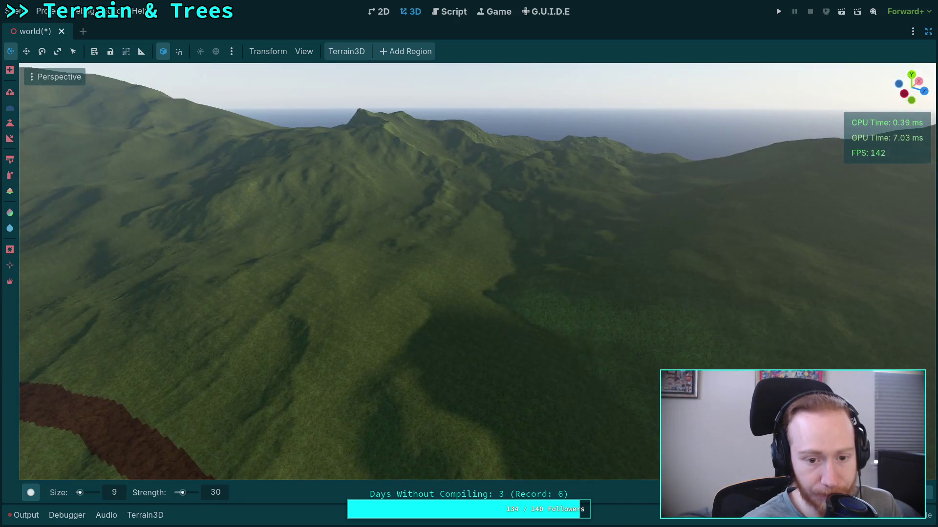
pyautogui.press('e')
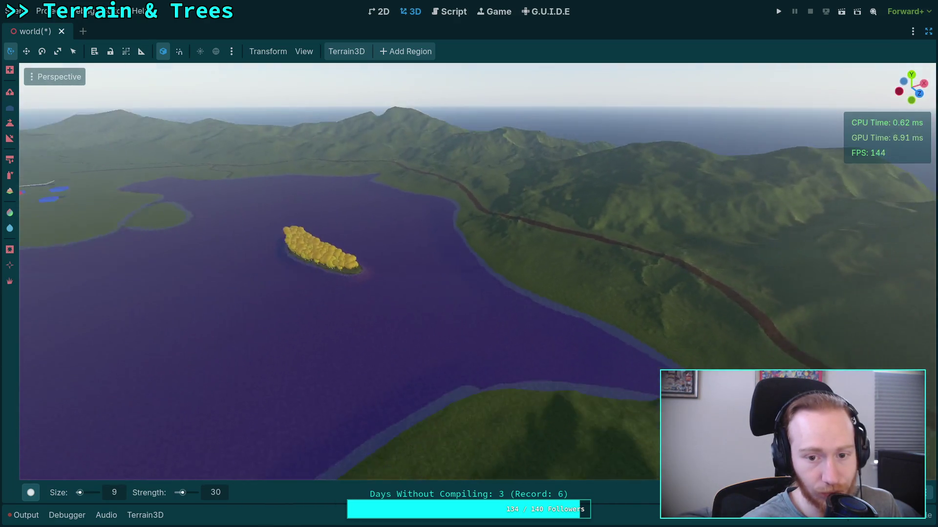
pyautogui.press('e')
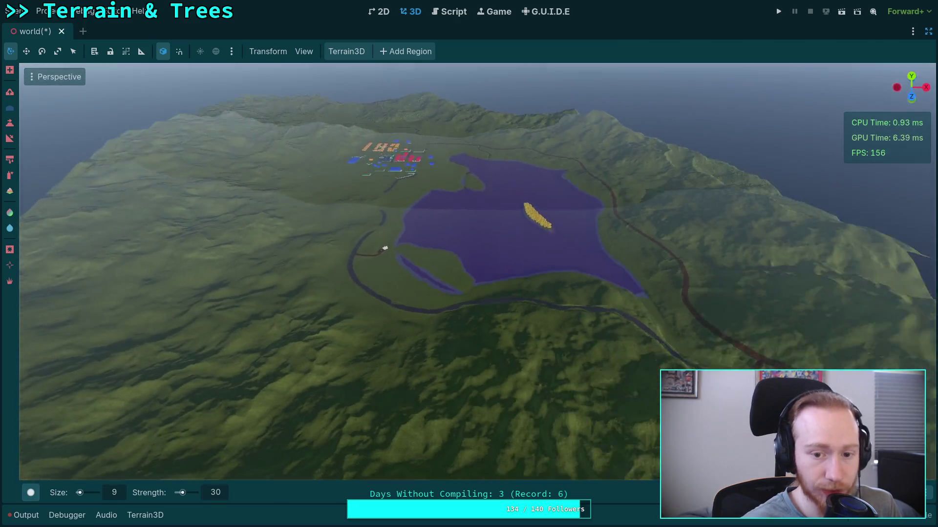
pyautogui.press('w')
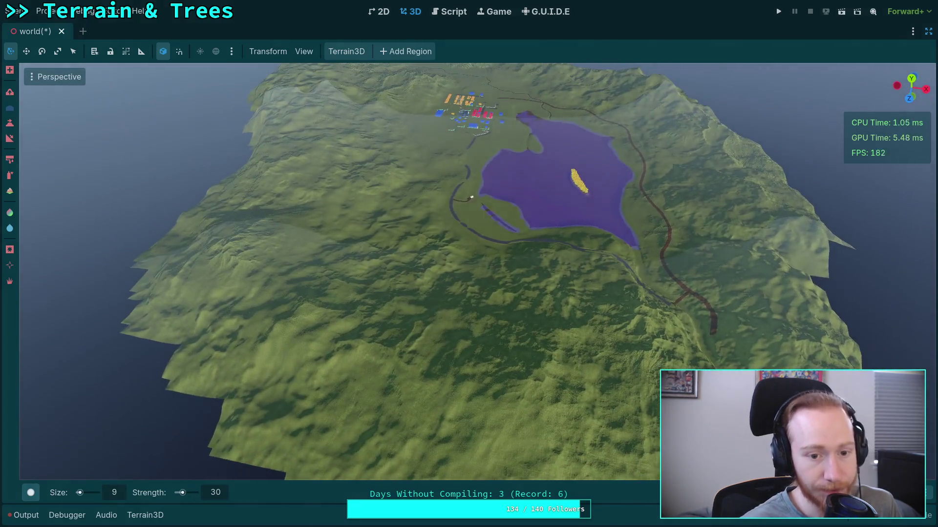
pyautogui.press('w')
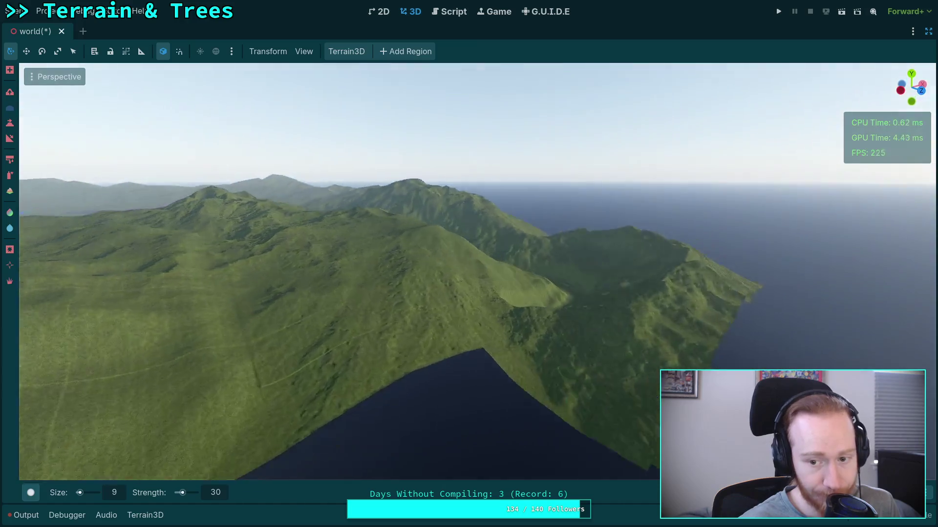
pyautogui.press('w')
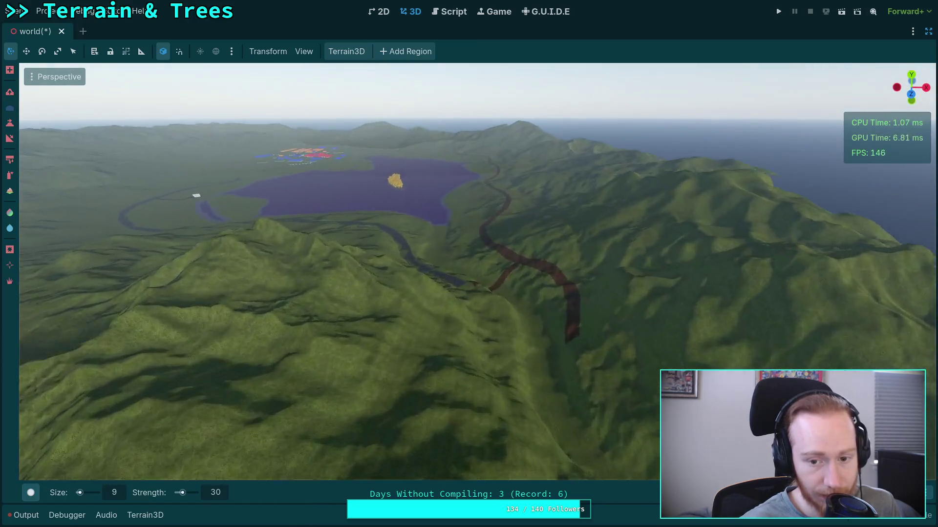
pyautogui.press('w')
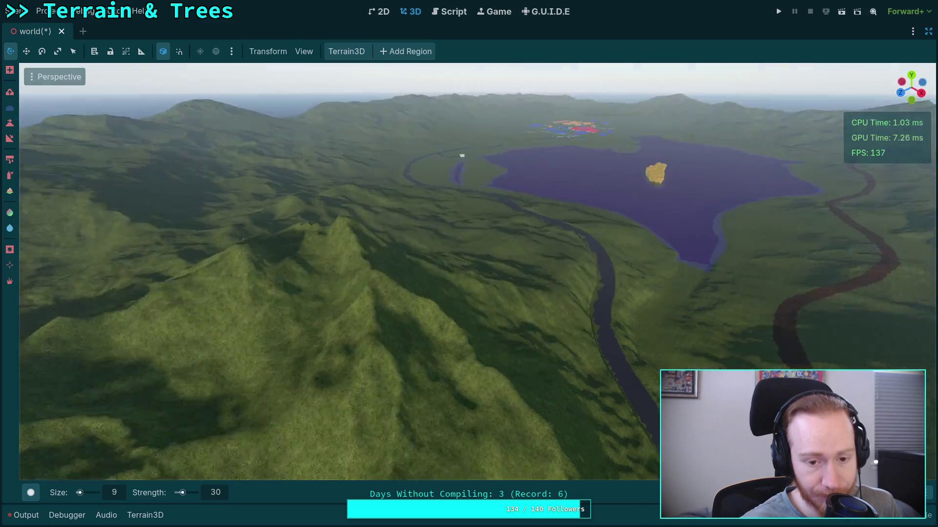
pyautogui.press('w')
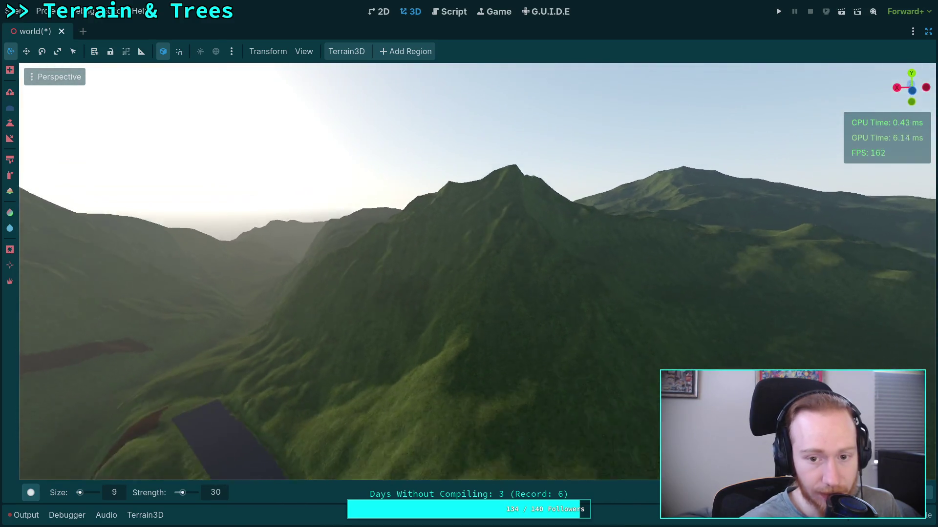
pyautogui.press('w')
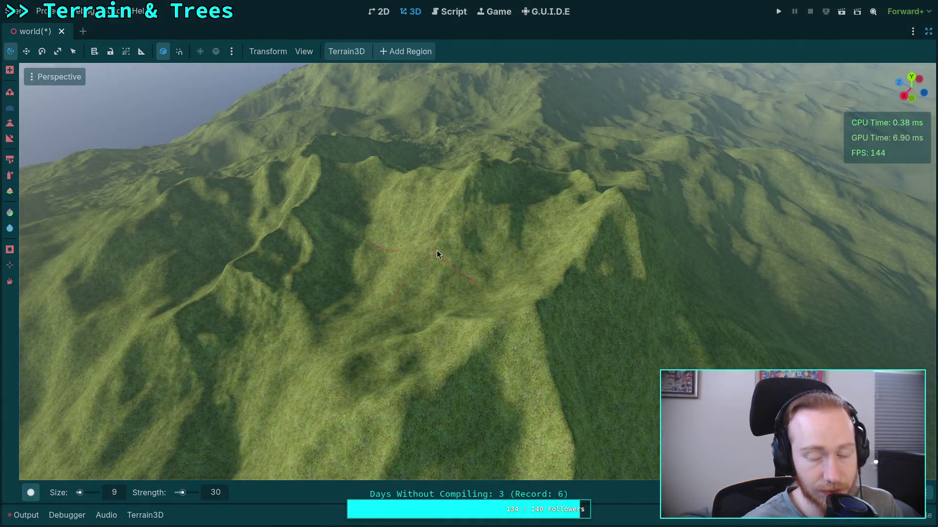
pyautogui.press('s')
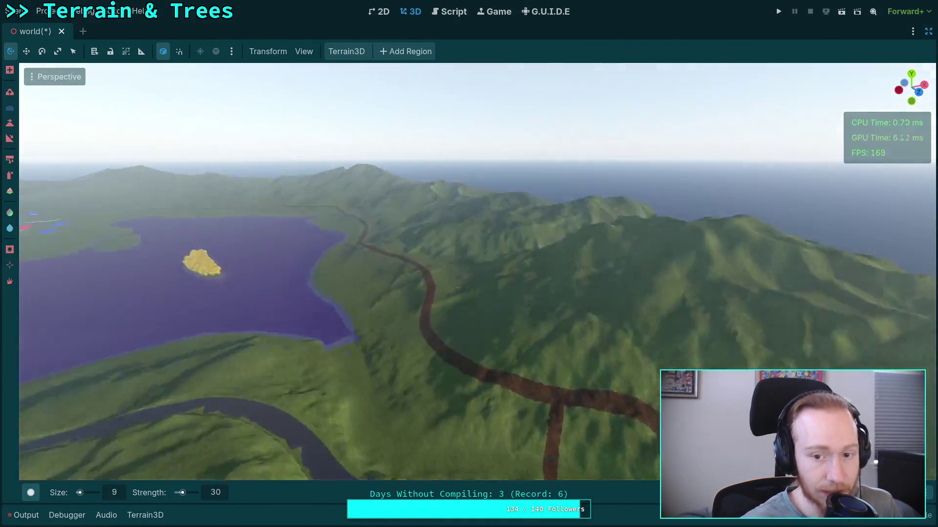
pyautogui.press('s')
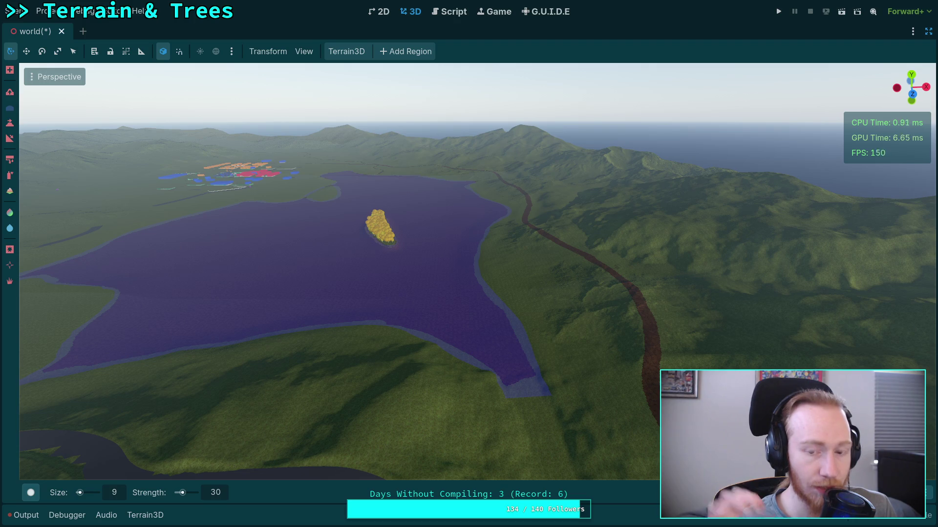
pyautogui.moveTo(389, 318)
pyautogui.mouseDown()
pyautogui.moveTo(513, 313)
pyautogui.moveTo(343, 315)
pyautogui.moveTo(440, 311)
pyautogui.moveTo(400, 313)
pyautogui.moveTo(470, 263)
pyautogui.moveTo(484, 264)
pyautogui.moveTo(371, 262)
pyautogui.moveTo(408, 269)
pyautogui.moveTo(400, 273)
pyautogui.moveTo(444, 258)
pyautogui.mouseUp()
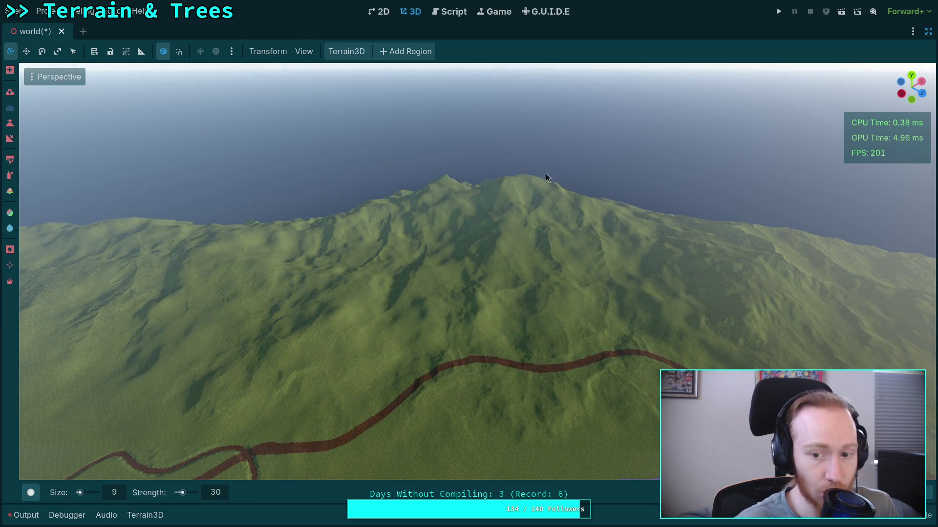
pyautogui.moveTo(585, 323)
pyautogui.mouseDown()
pyautogui.moveTo(559, 327)
pyautogui.moveTo(468, 260)
pyautogui.mouseUp()
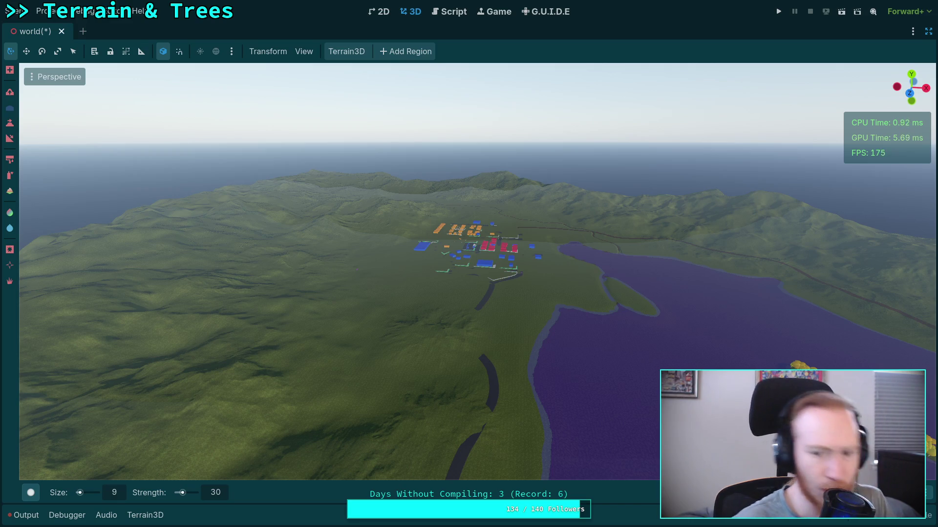
pyautogui.scroll(3, 580, 418)
pyautogui.scroll(-5, 470, 272)
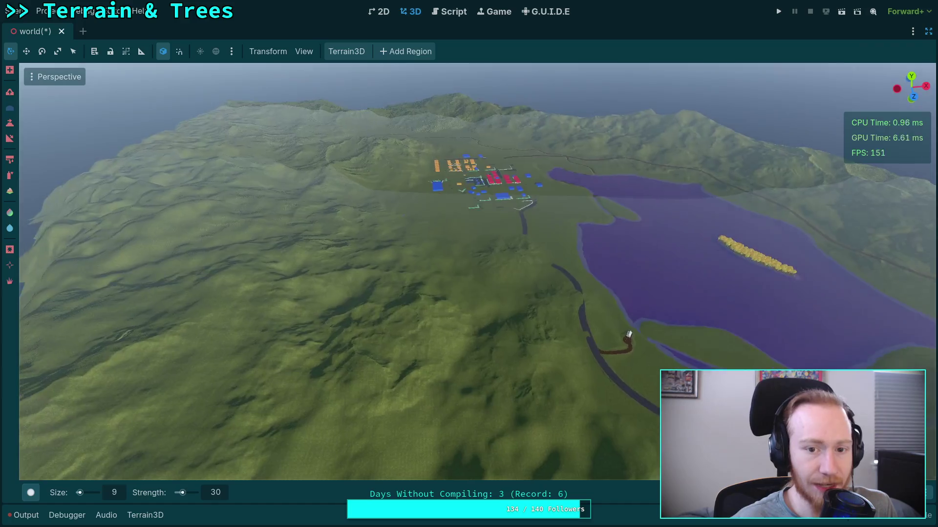
pyautogui.scroll(5, 274, 241)
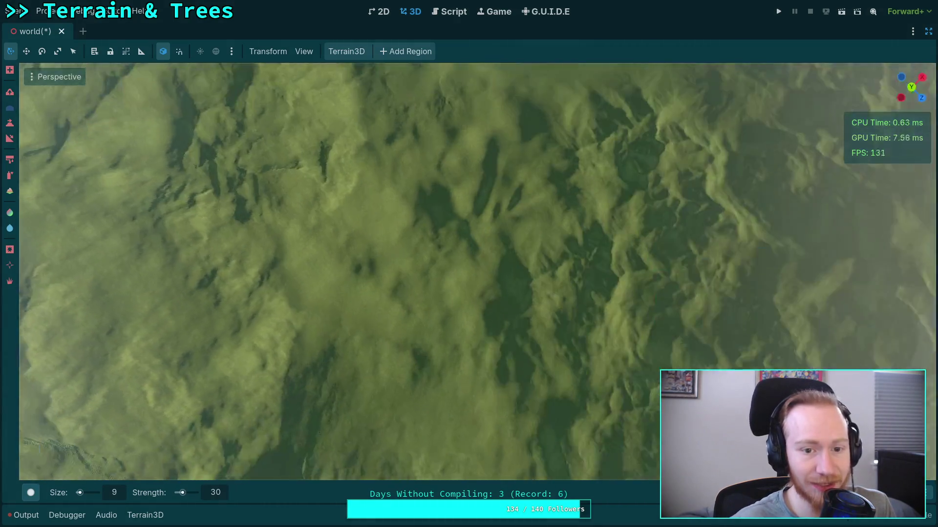
pyautogui.scroll(-6, 236, 251)
pyautogui.moveTo(201, 315); pyautogui.dragTo(123, 307)
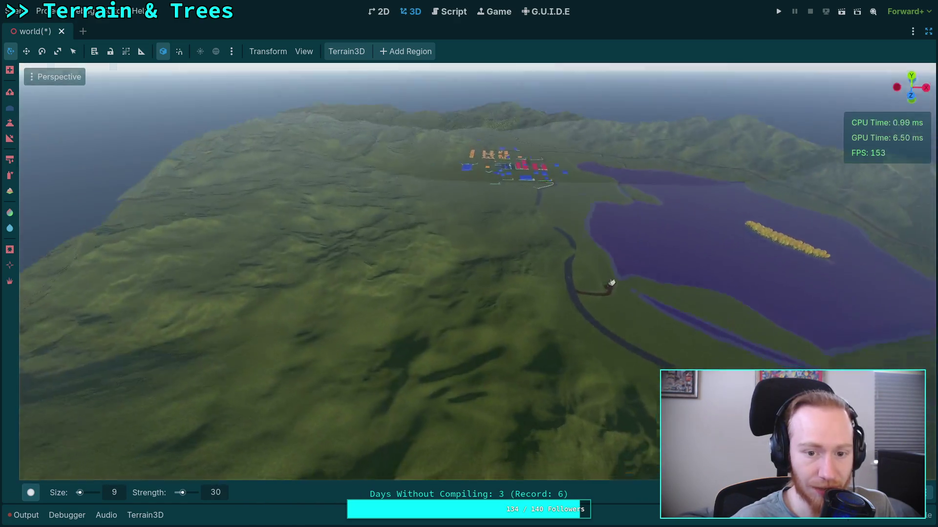
pyautogui.scroll(2, 469, 272)
pyautogui.press('s')
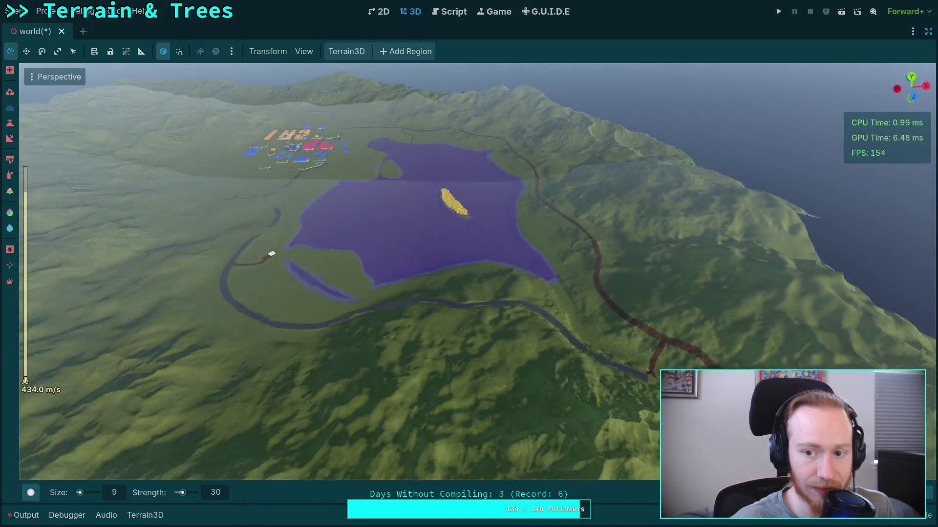
pyautogui.press('s')
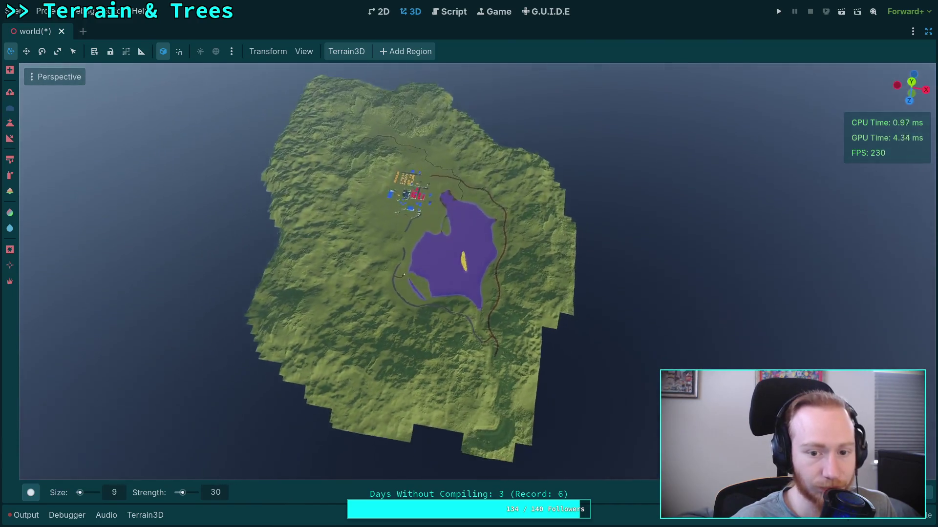
pyautogui.press('w')
pyautogui.press('w')
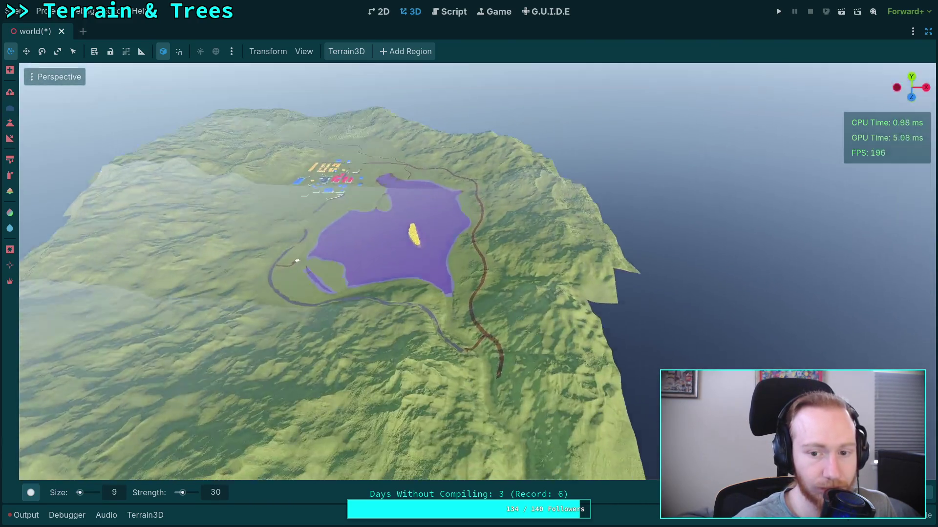
pyautogui.press('w')
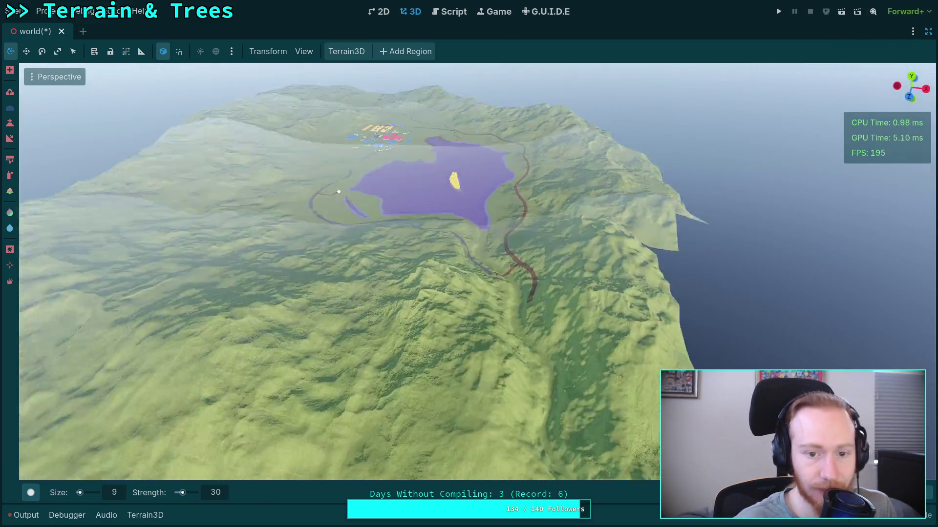
pyautogui.press('s')
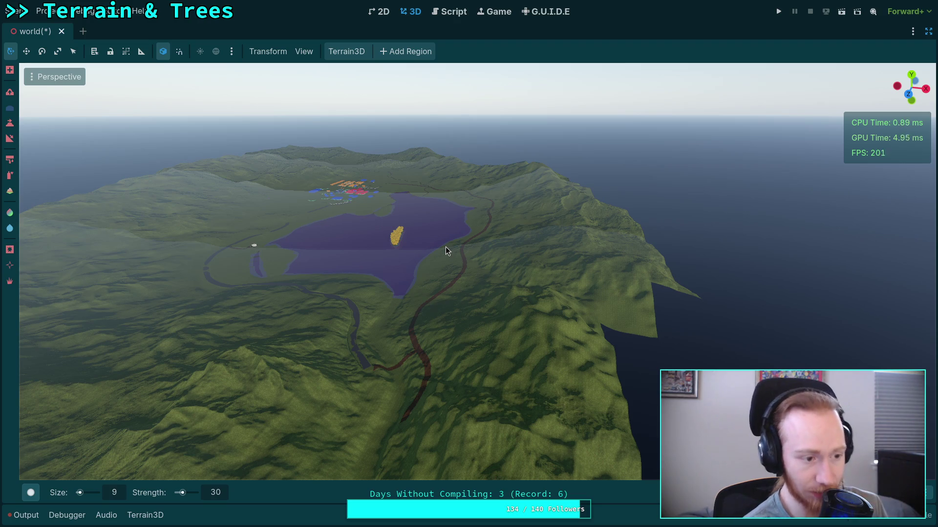
pyautogui.press('w')
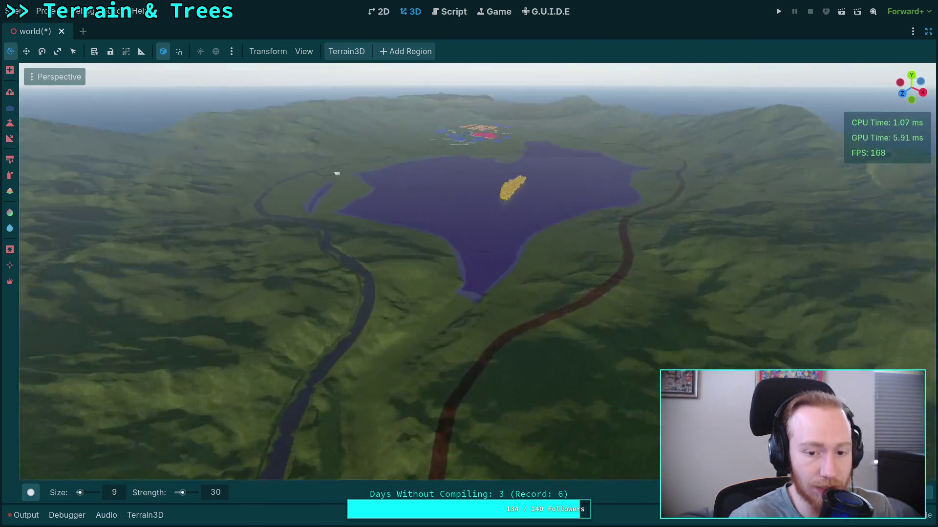
pyautogui.scroll(-10, 469, 271)
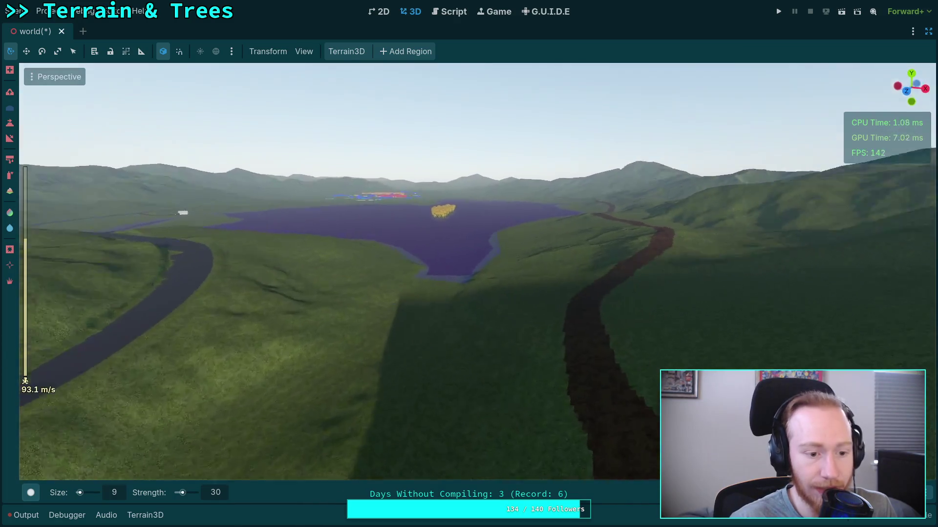
pyautogui.press('a')
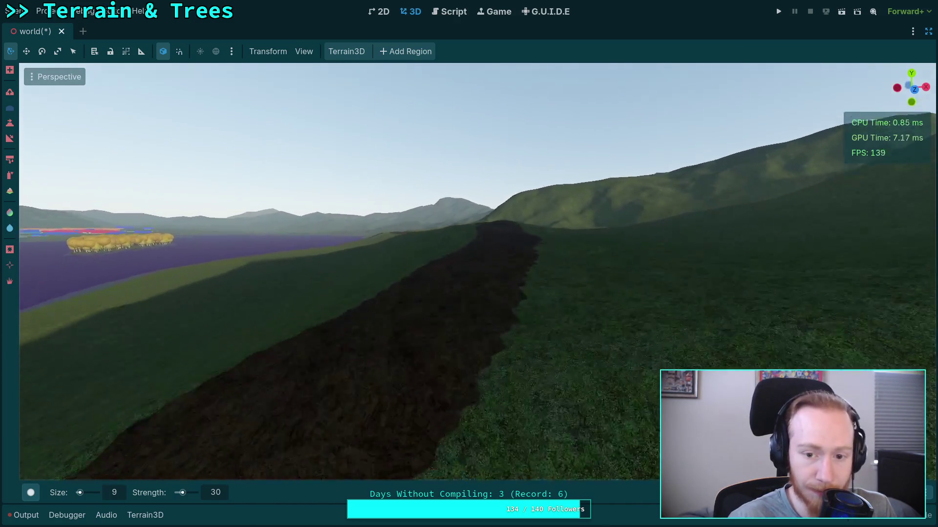
pyautogui.press('e')
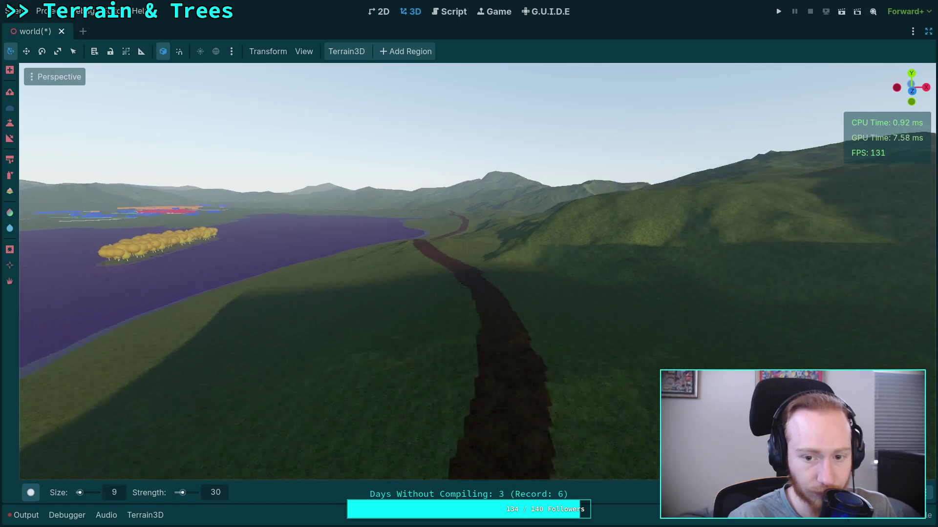
pyautogui.scroll(6, 469, 271)
pyautogui.press('w')
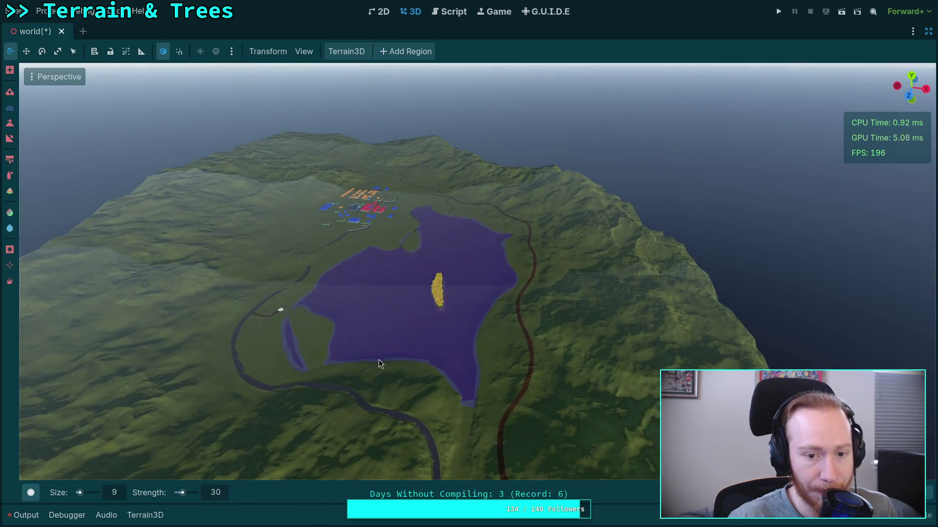
pyautogui.press('w')
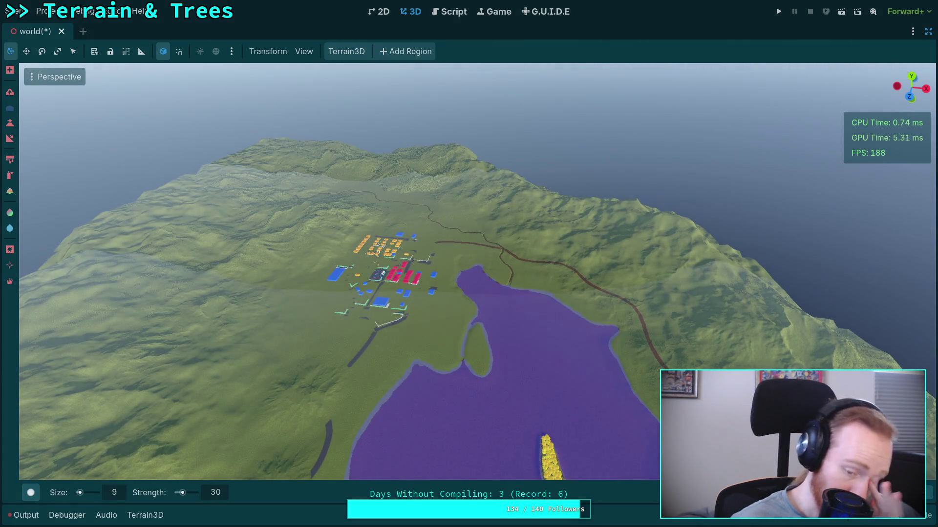
pyautogui.press('w')
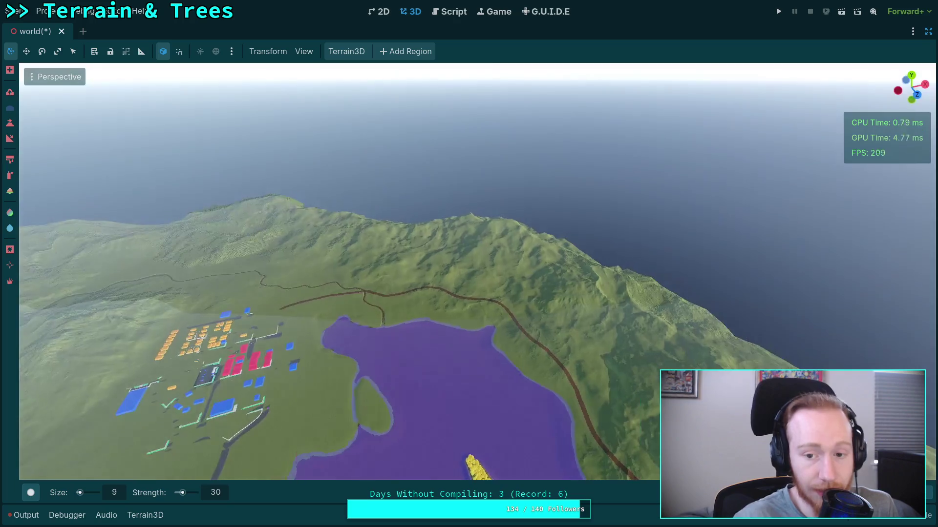
pyautogui.press('w')
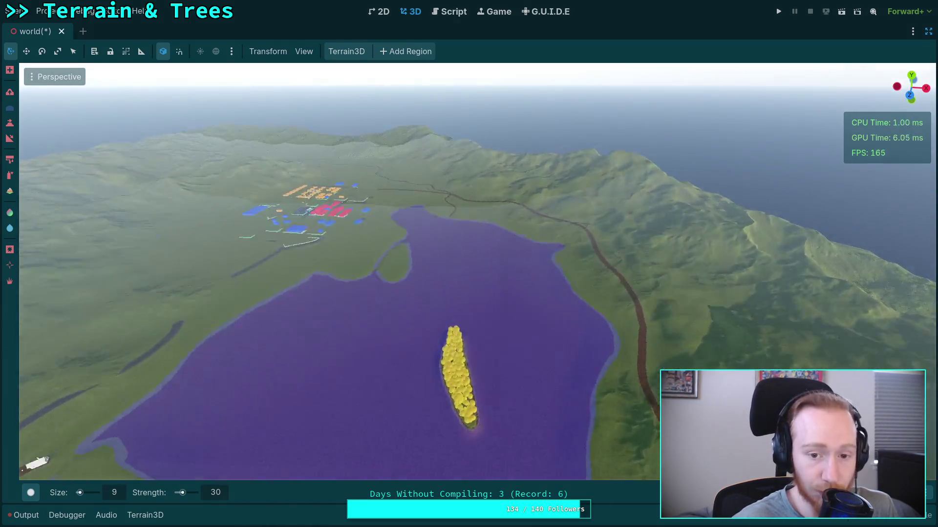
pyautogui.press('s')
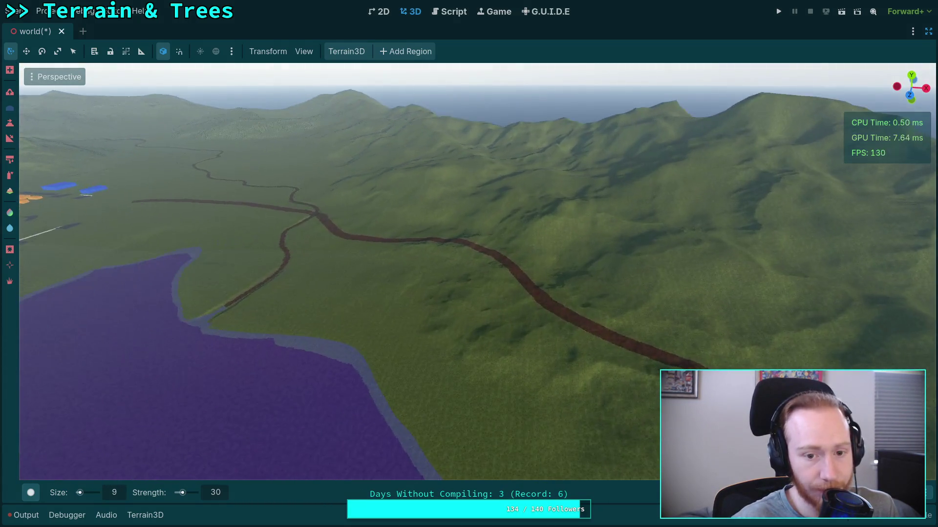
pyautogui.press('w')
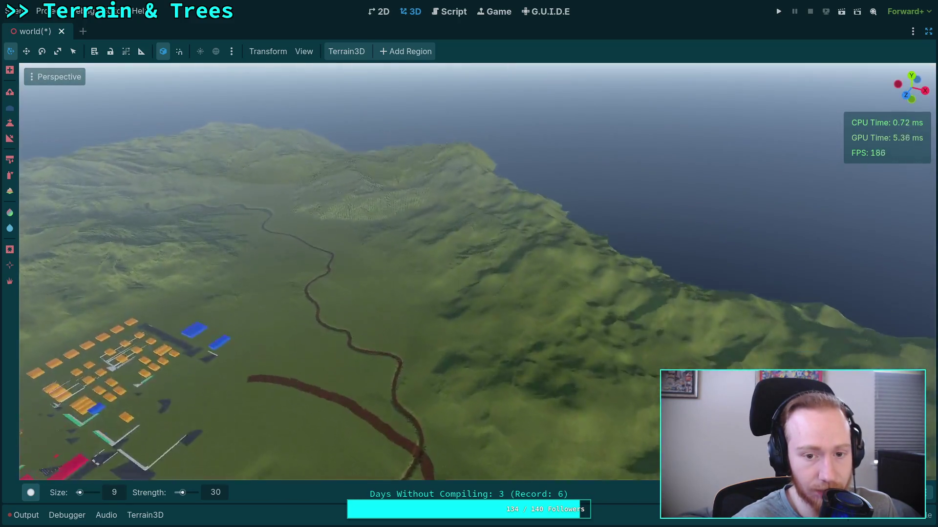
pyautogui.press('w')
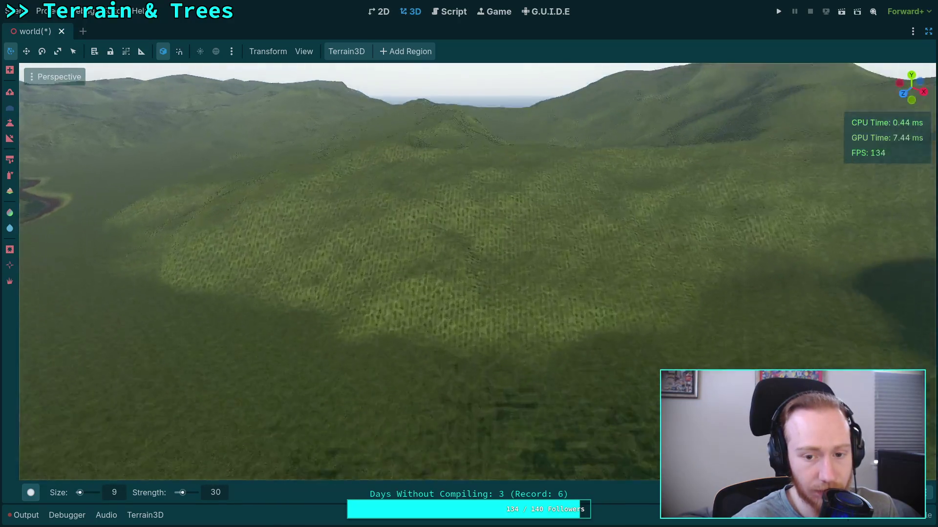
pyautogui.press('s')
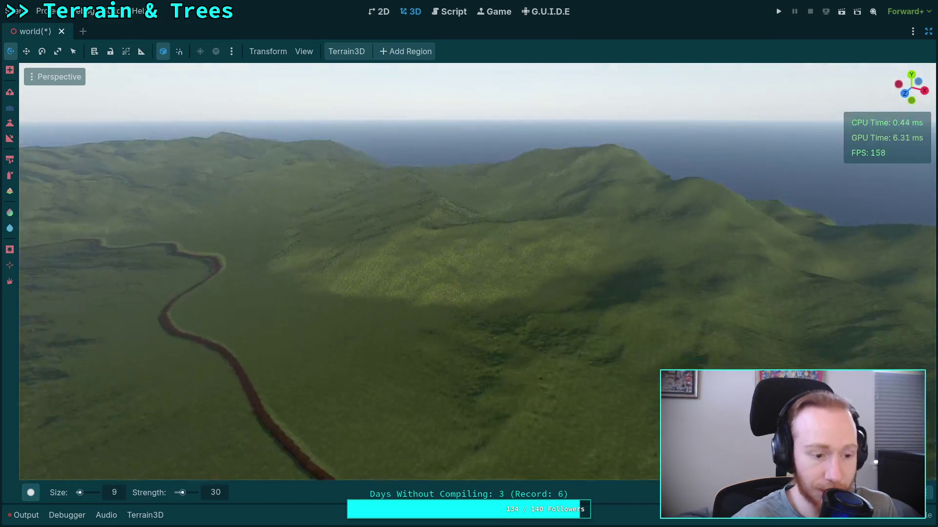
pyautogui.press('s')
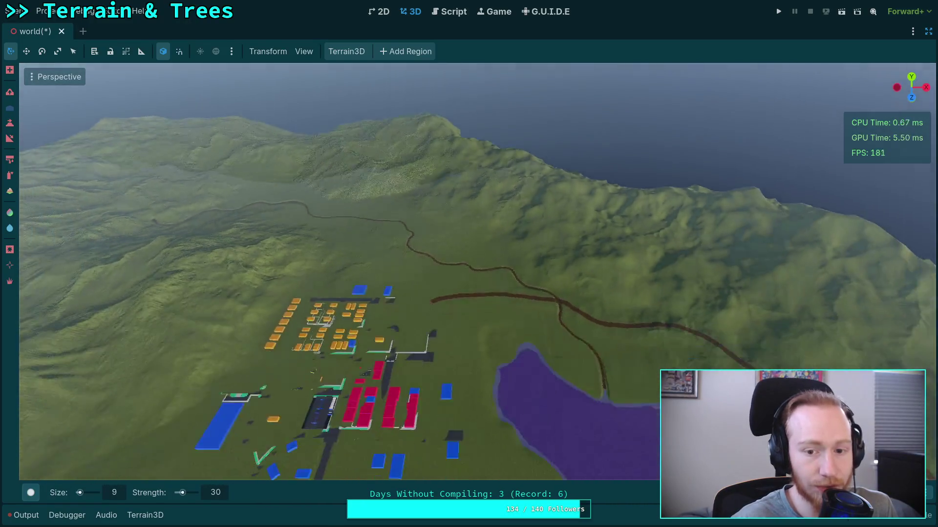
pyautogui.press('s')
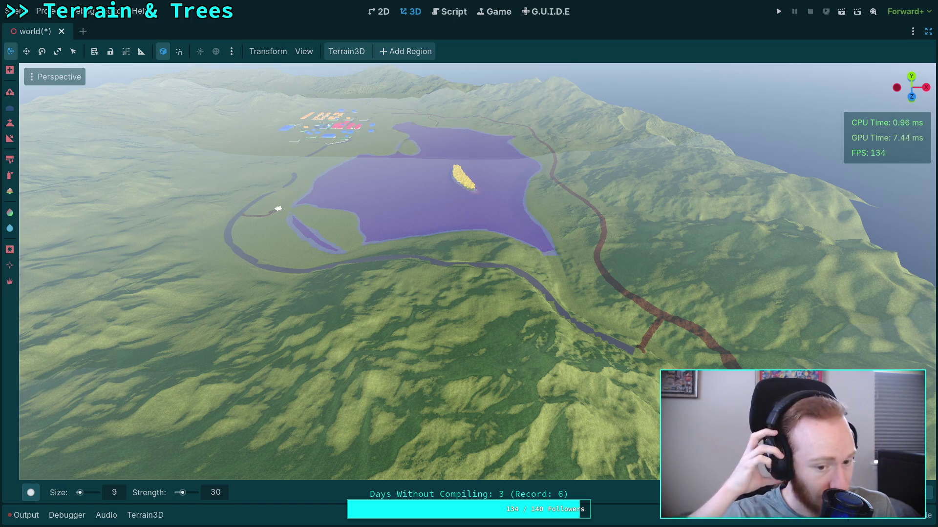
# Save the world scene with Ctrl+S while viewing the town beneath the green ridges
pyautogui.moveTo(391, 379)
pyautogui.mouseDown()
pyautogui.moveTo(390, 328)
pyautogui.moveTo(374, 318)
pyautogui.moveTo(385, 403)
pyautogui.mouseUp()
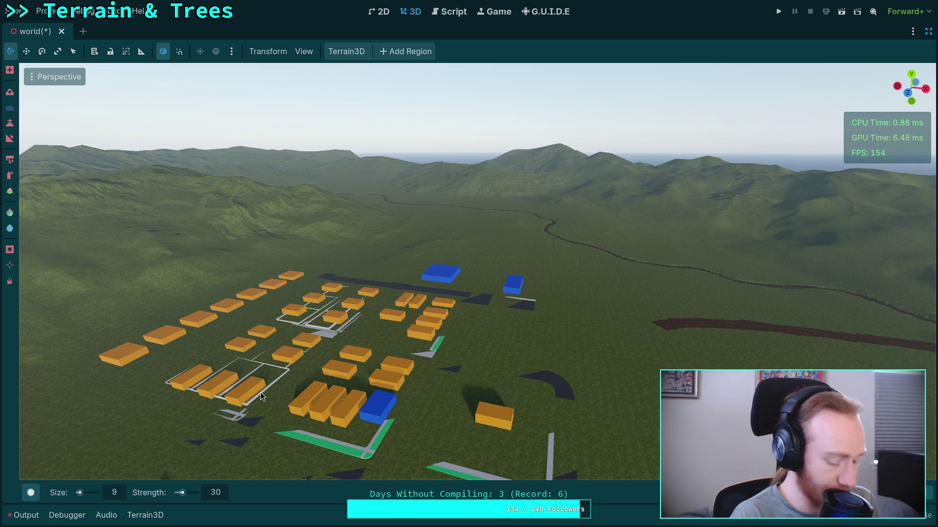
pyautogui.hotkey('ctrl', 's')
pyautogui.moveTo(361, 401); pyautogui.dragTo(340, 385)
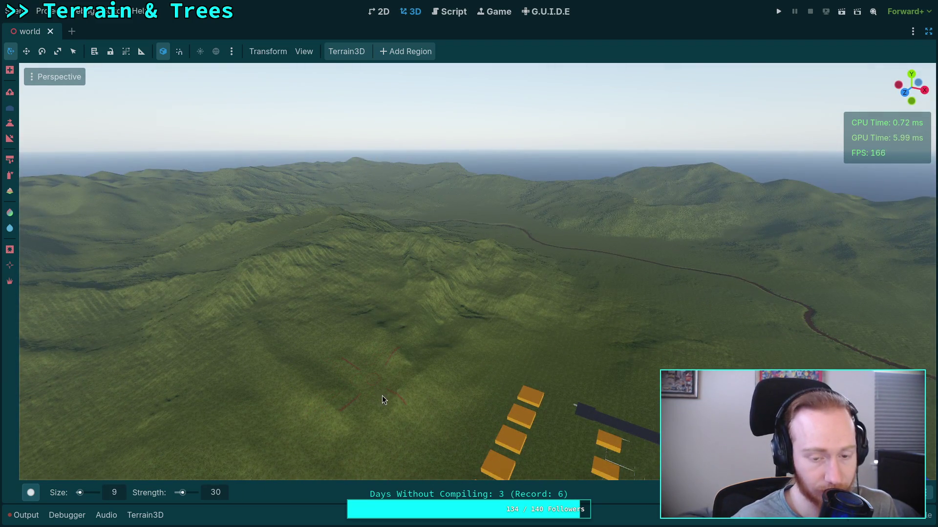
pyautogui.scroll(-5, 381, 396)
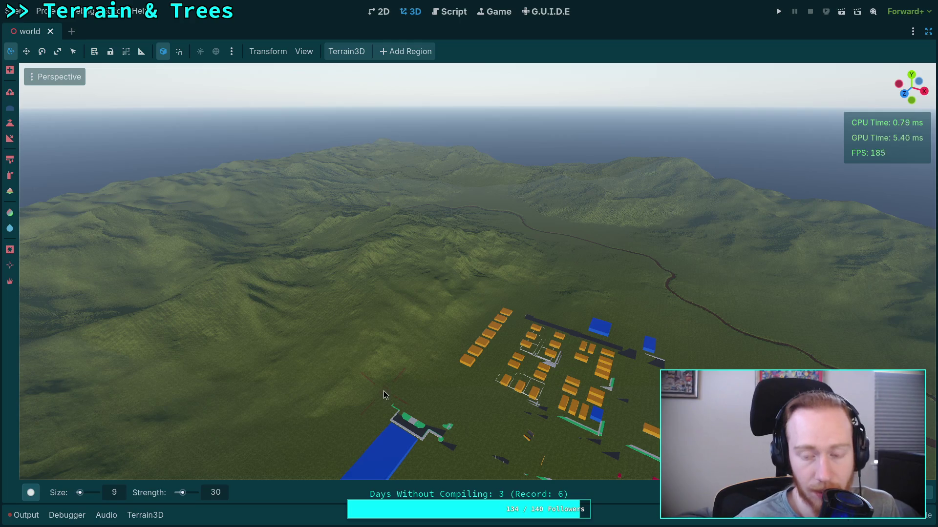